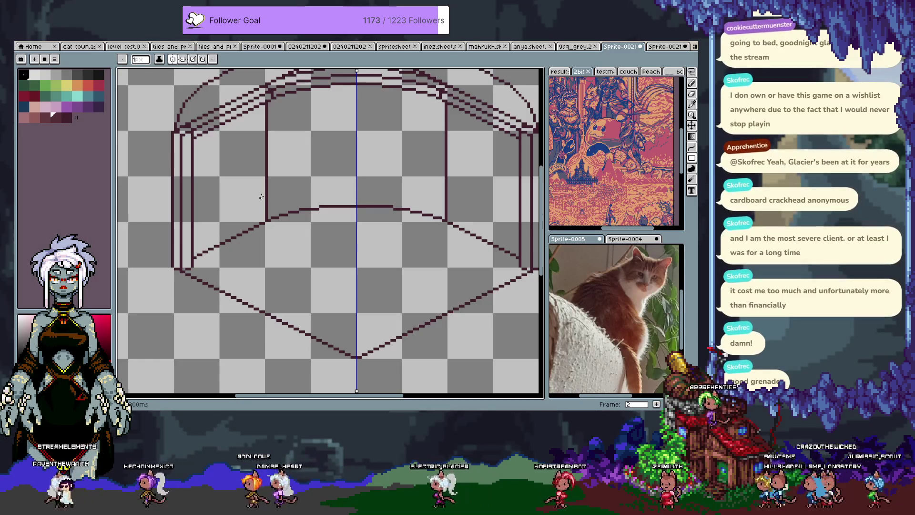
Undo the two mirrored squares and the stray diagonal and vertical lines
scroll(239, 215, "left", 2)
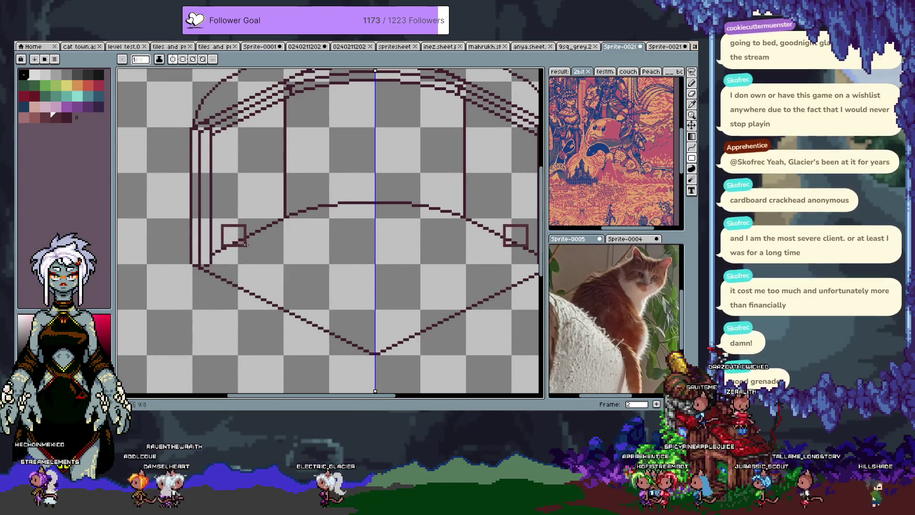
key("ctrl+z")
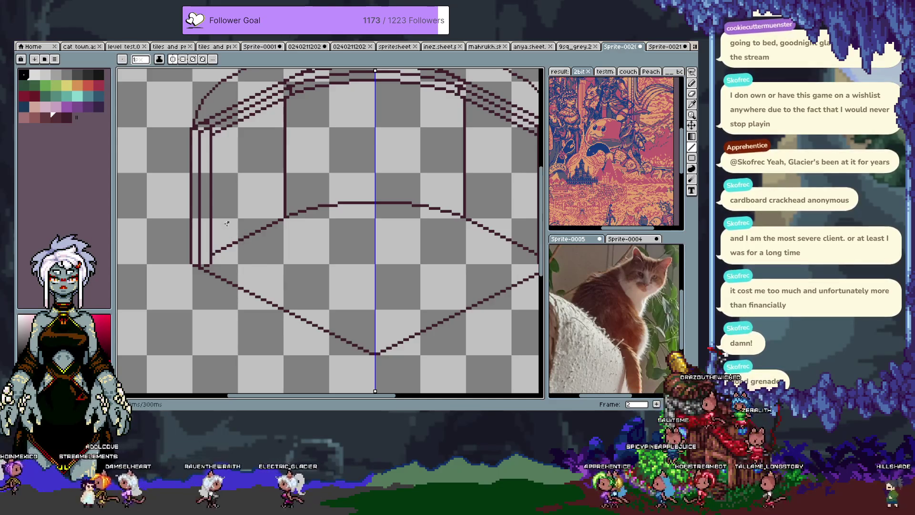
scroll(242, 167, "right", 2)
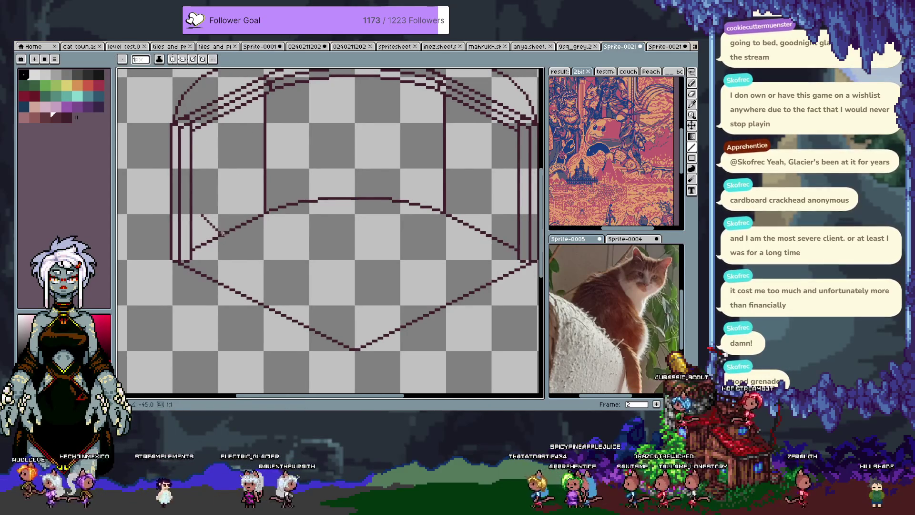
key("ctrl+z")
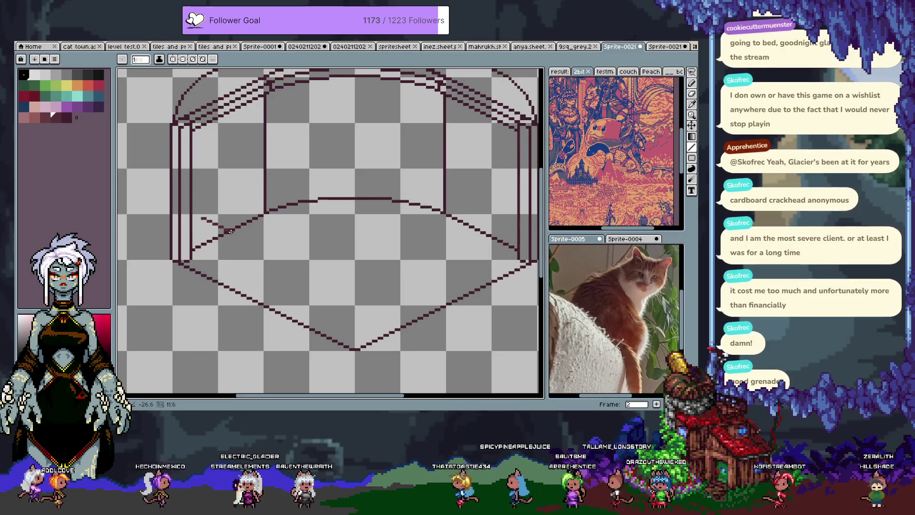
key("ctrl+z")
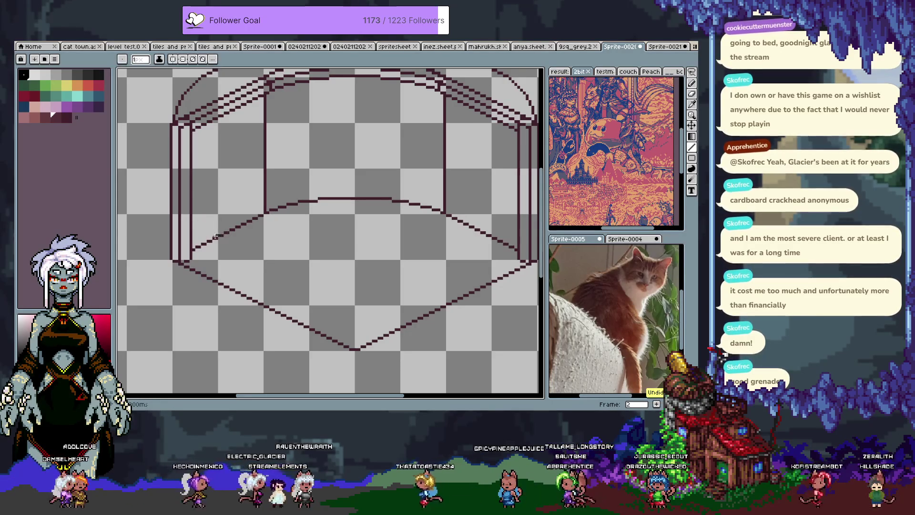
key("b")
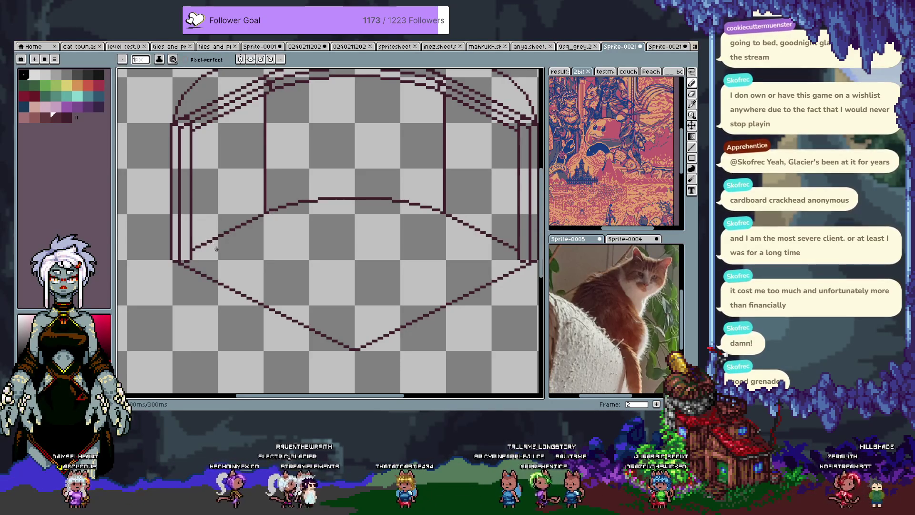
key("ctrl+z")
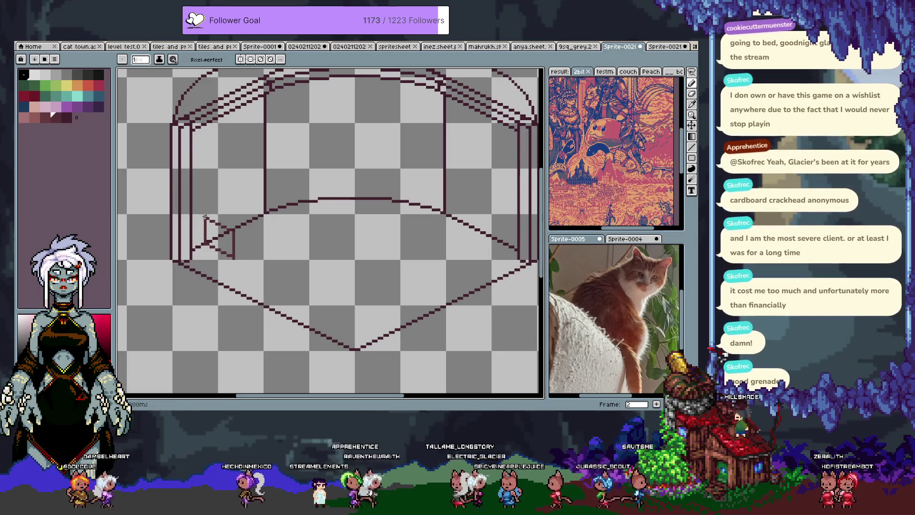
Draw the small box's top edges and redraw its diagonal as one continuous line
mouse_move(246, 209)
left_mouse_down()
mouse_move(250, 197)
mouse_move(253, 222)
mouse_move(276, 211)
left_mouse_up()
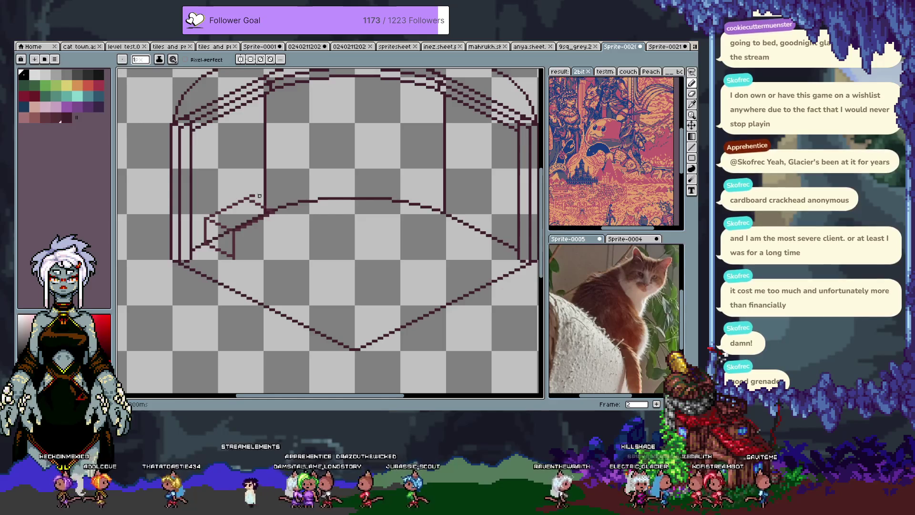
left_click_drag(251, 199, 270, 215)
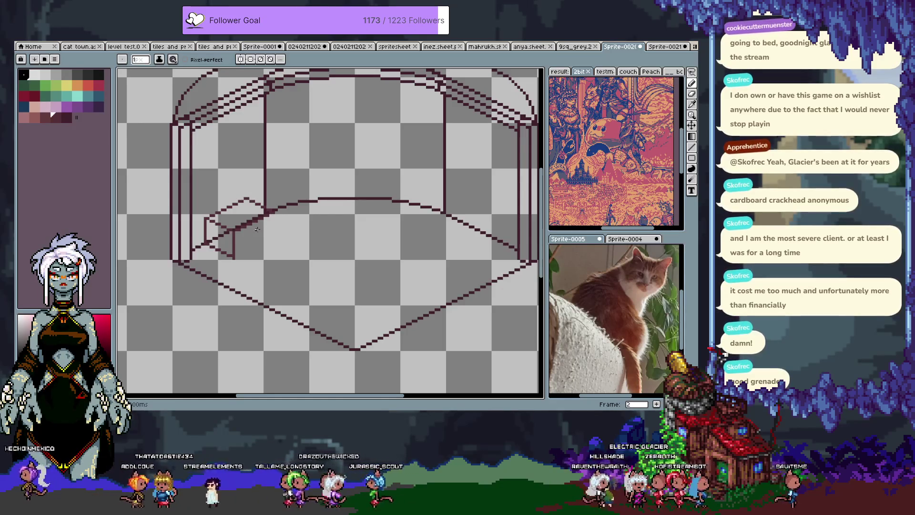
scroll(275, 216, "up", 2)
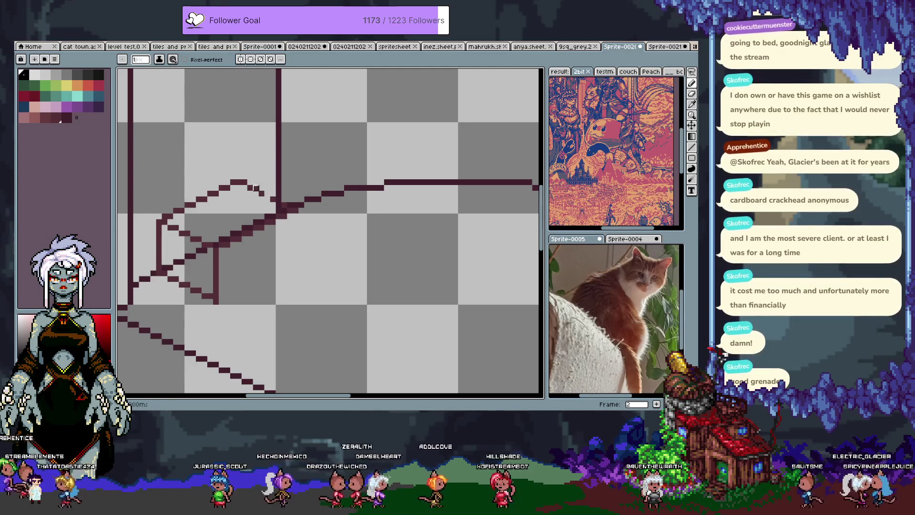
left_click_drag(244, 181, 277, 202)
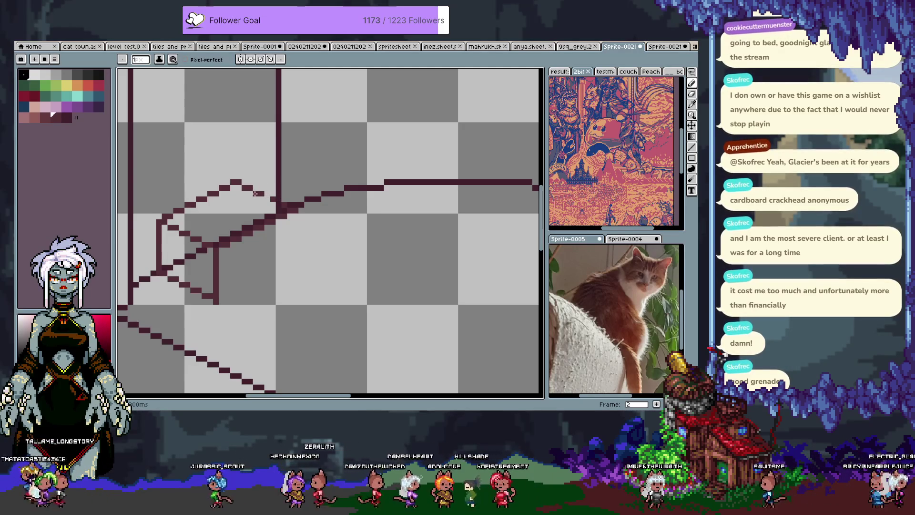
key("i")
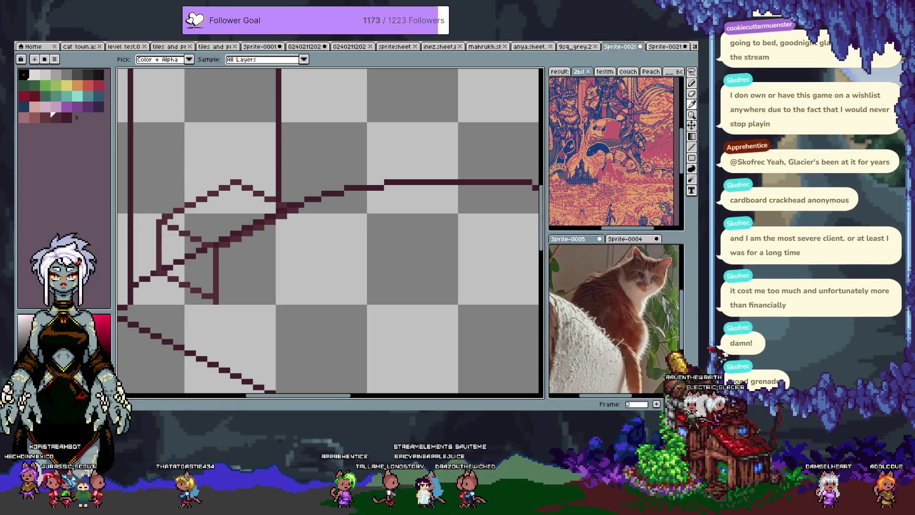
Pick the dark line colour and draw the box's right vertical and bottom edges
key("z")
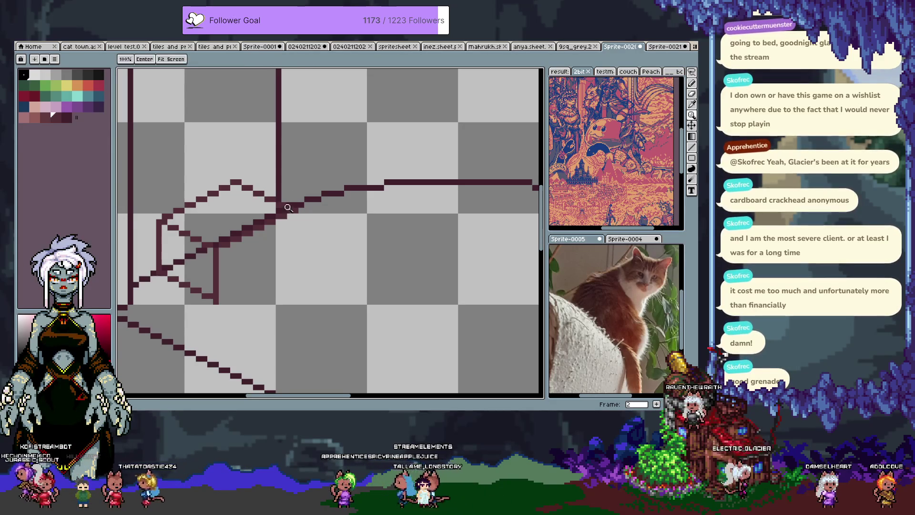
left_click(295, 211)
scroll(377, 200, "down", 2)
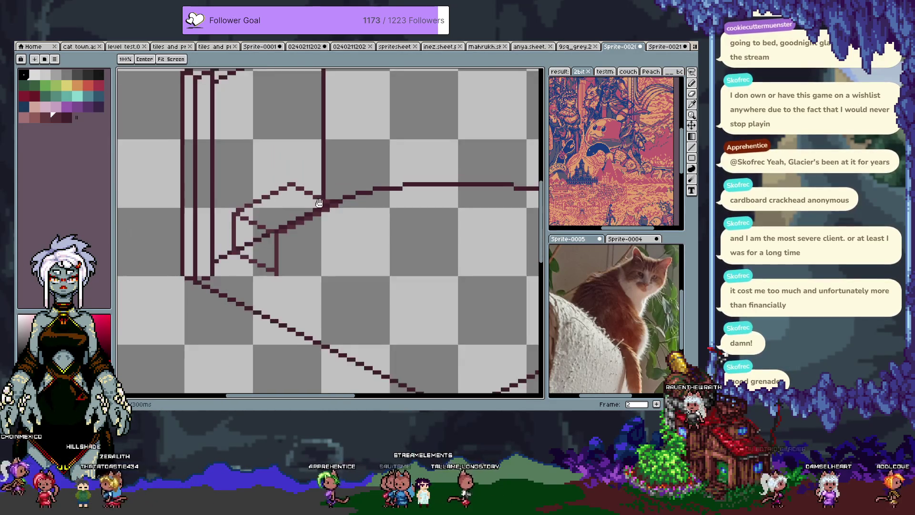
key("b")
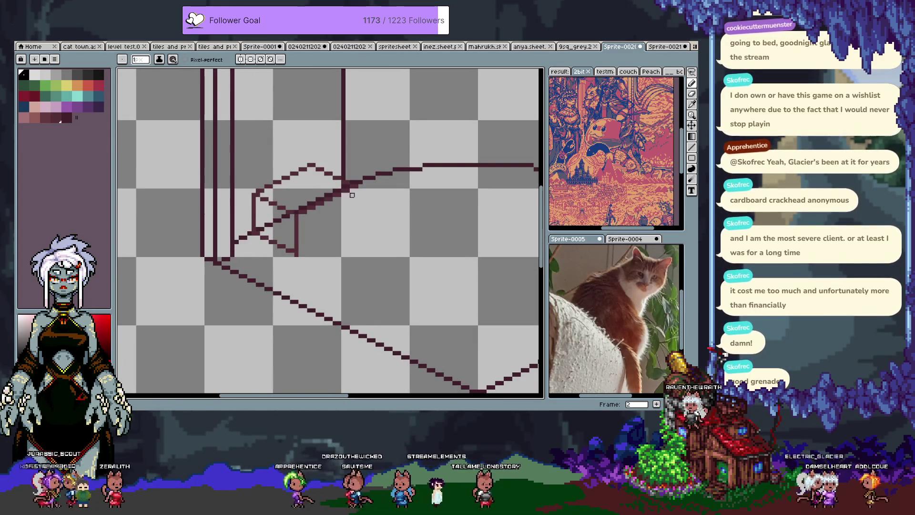
left_click(351, 189, "alt")
key("ctrl+z")
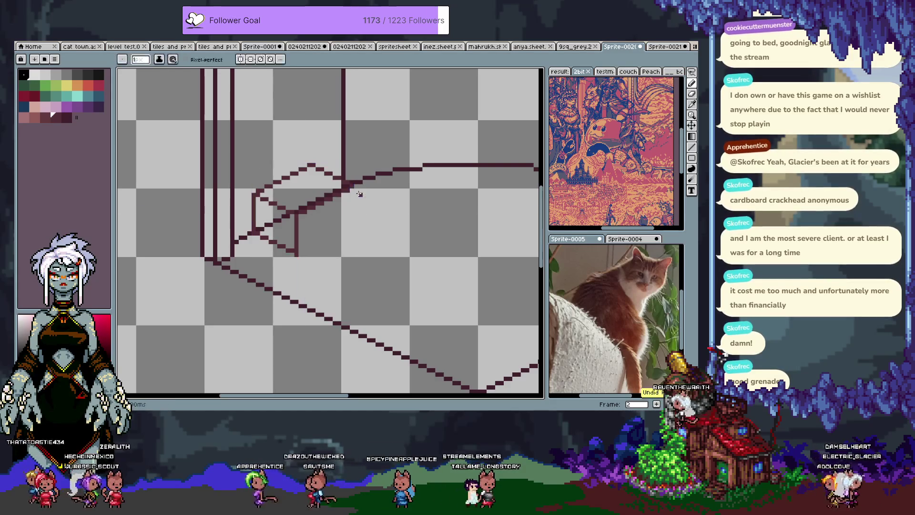
left_click_drag(356, 187, 356, 213)
left_click_drag(300, 251, 356, 214)
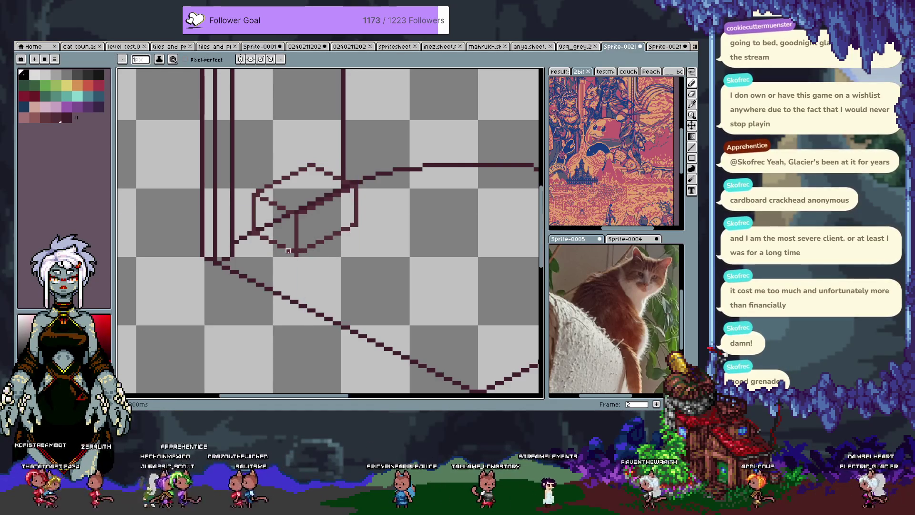
Add inner vertical strokes and a corner pixel on the box's lower face
key("x")
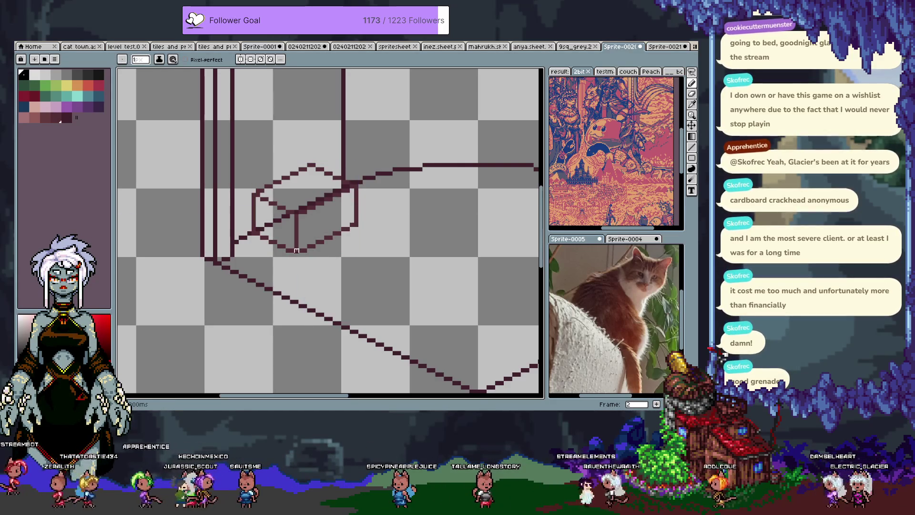
key("x")
mouse_move(288, 223)
left_mouse_down()
mouse_move(288, 249)
mouse_move(303, 248)
mouse_move(265, 292)
left_mouse_up()
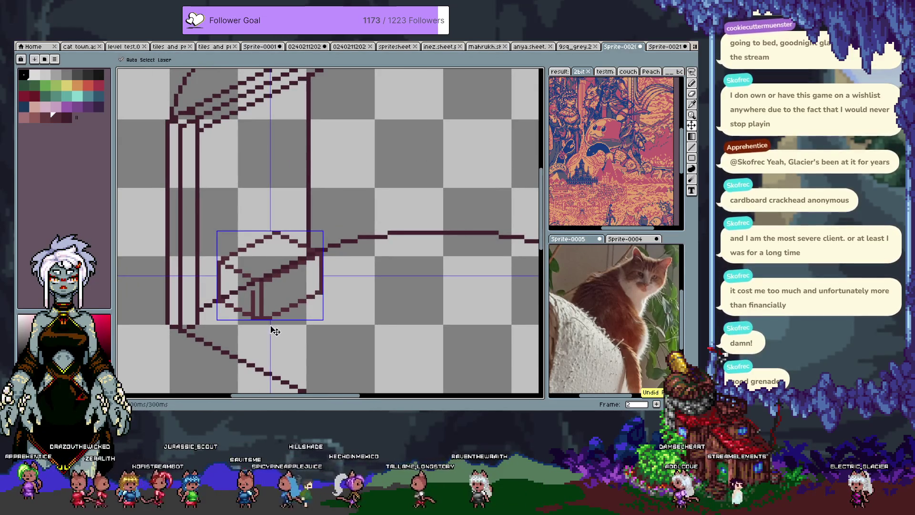
key("b")
scroll(248, 286, "down", 1)
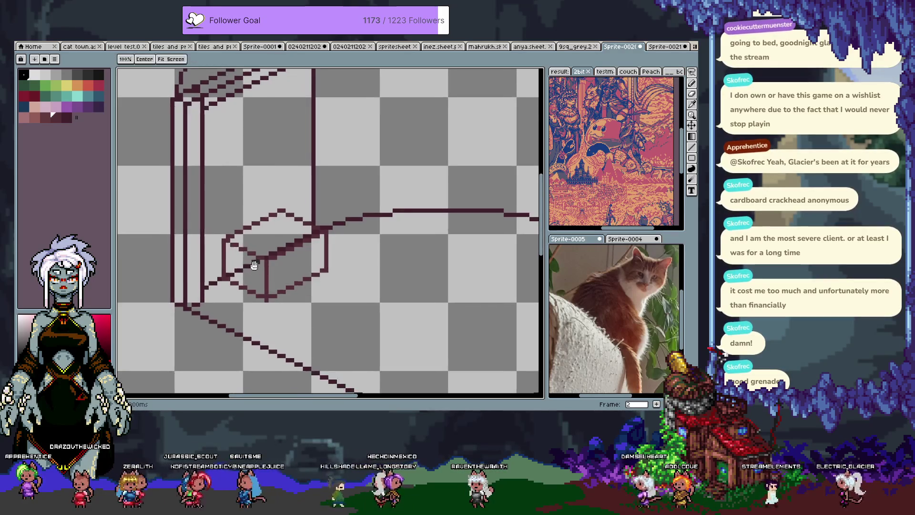
left_click(264, 299)
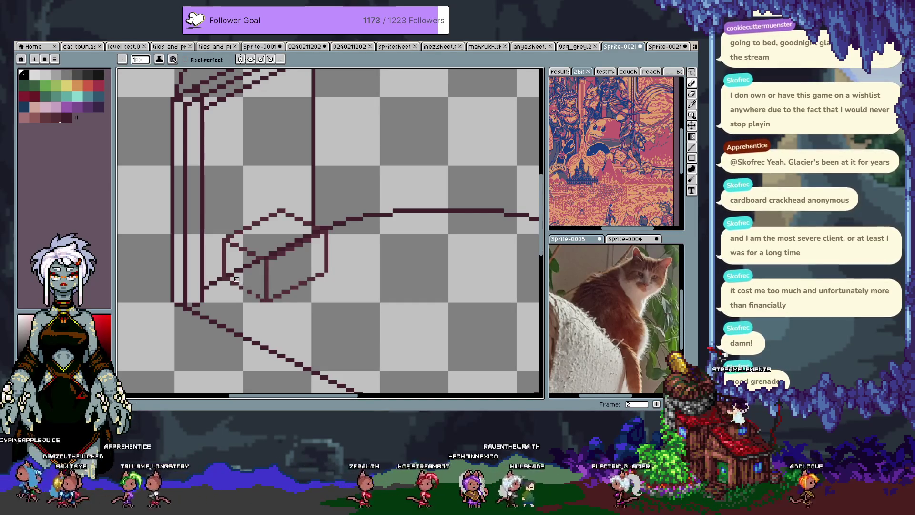
Try several dark palette colours, make black the drawing colour, and centre the small box
left_click(228, 283, "alt")
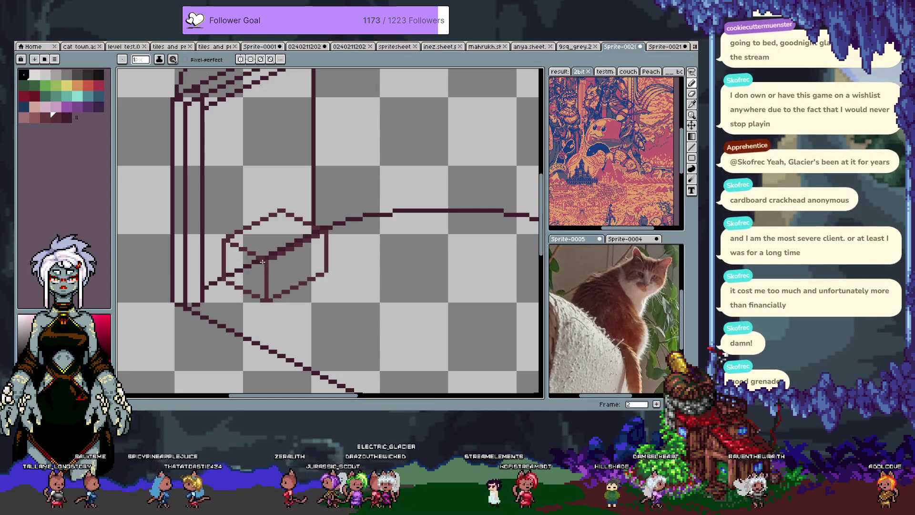
left_click(271, 258, "alt")
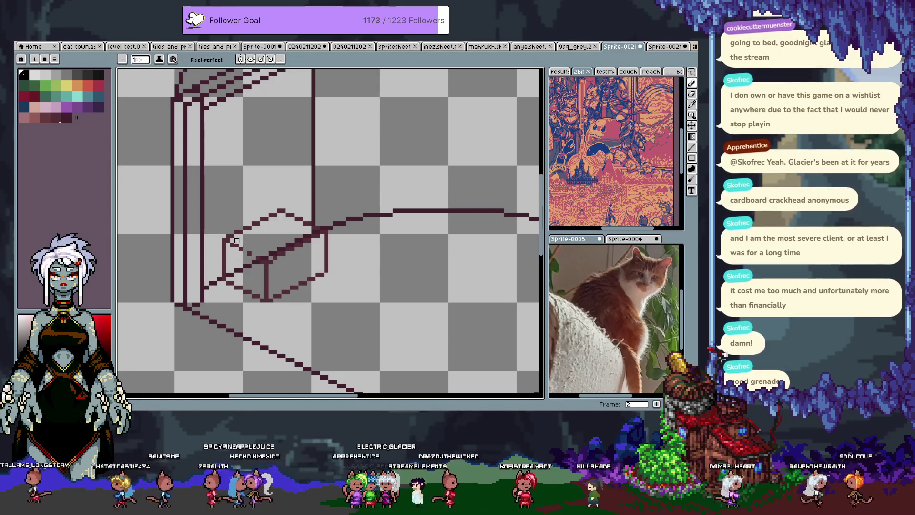
left_click(252, 258, "alt")
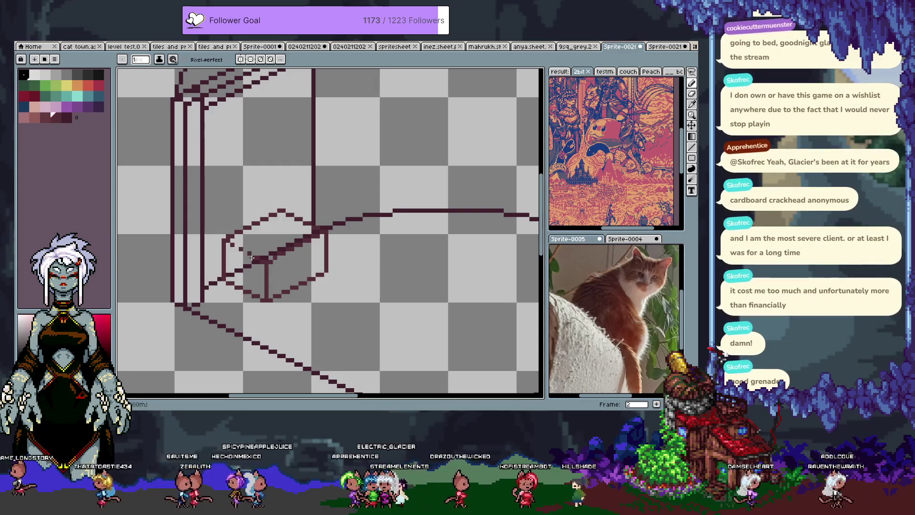
left_click(229, 242, "alt")
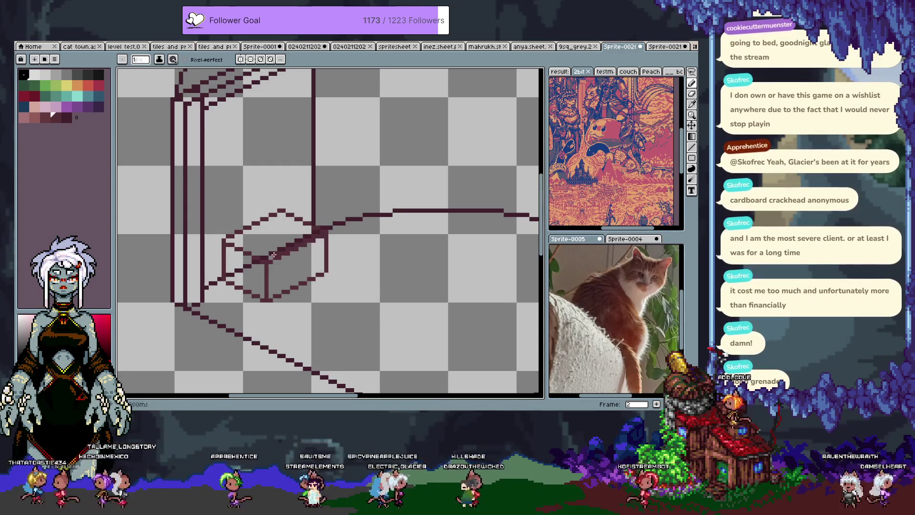
left_click(271, 254, "alt")
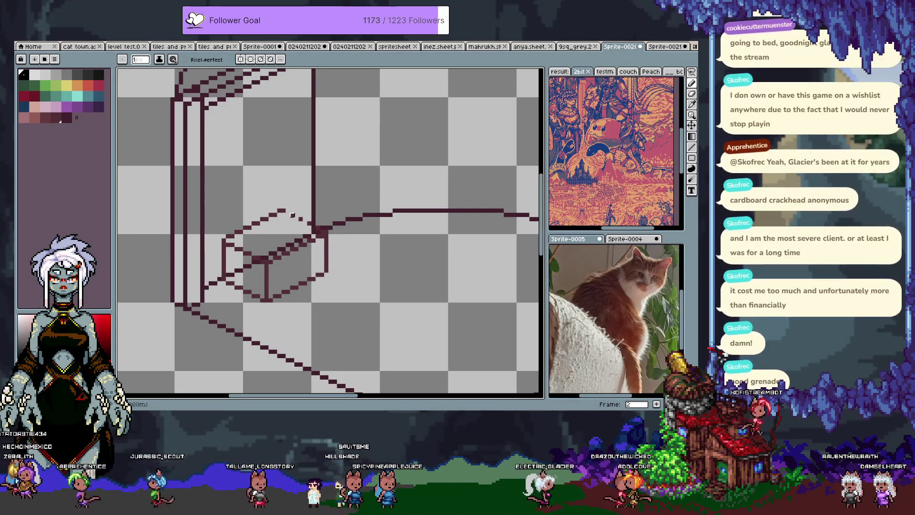
key("x")
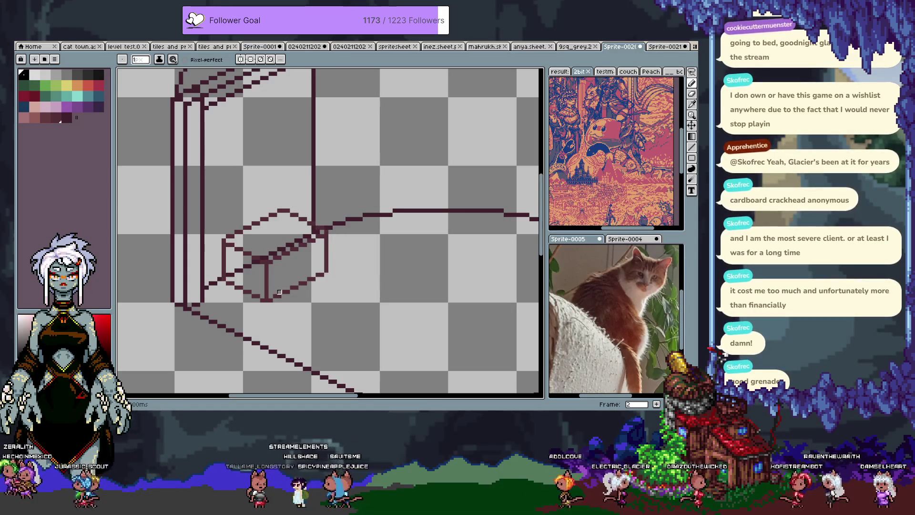
mouse_move(261, 228)
left_mouse_down()
mouse_move(276, 201)
mouse_move(227, 230)
left_mouse_up()
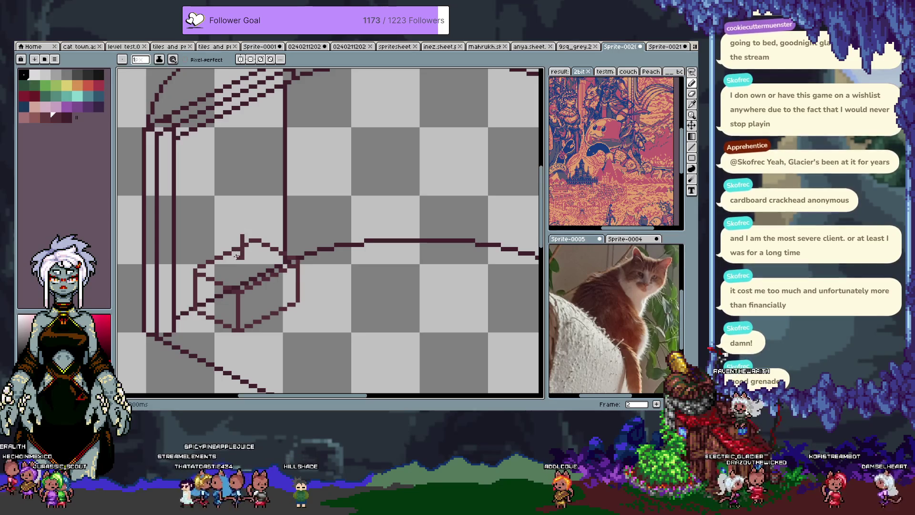
Undo two strokes, add pixels below the small peak, and pick the dark outline colour
key("ctrl+z")
key("ctrl+z")
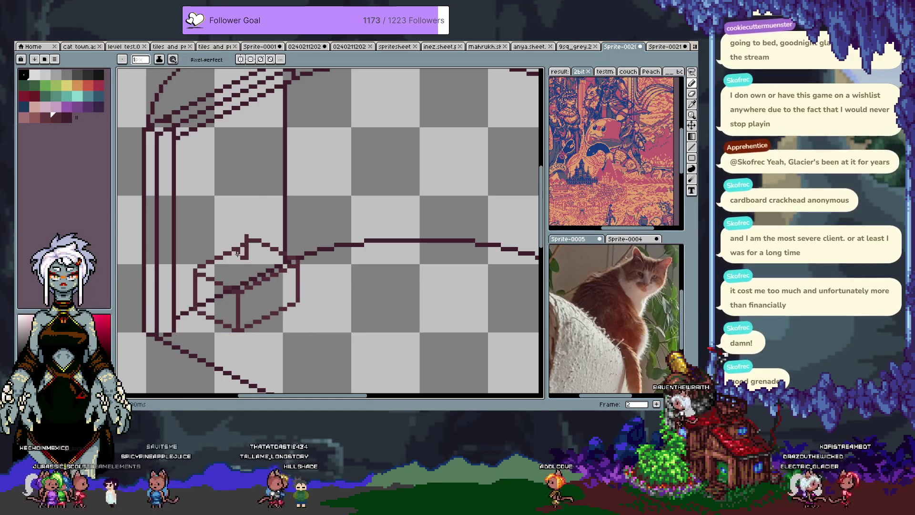
key("ctrl+z")
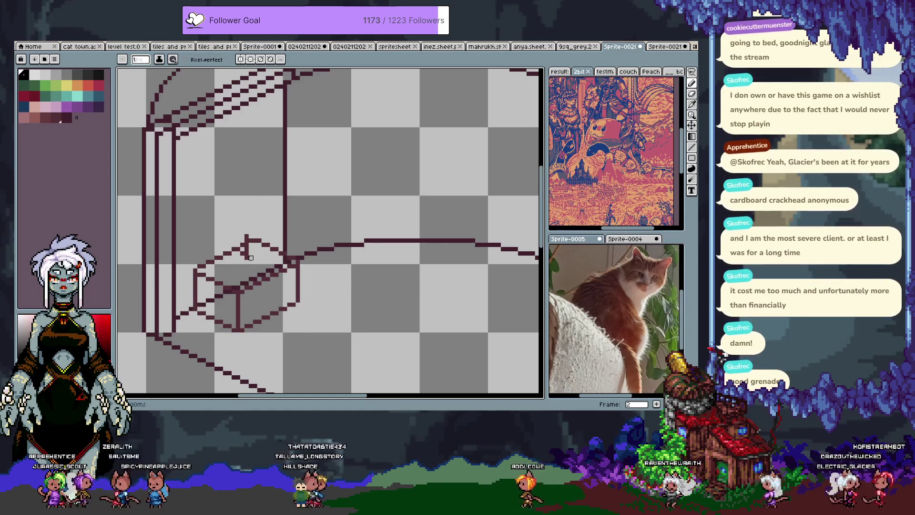
left_click_drag(242, 258, 235, 256)
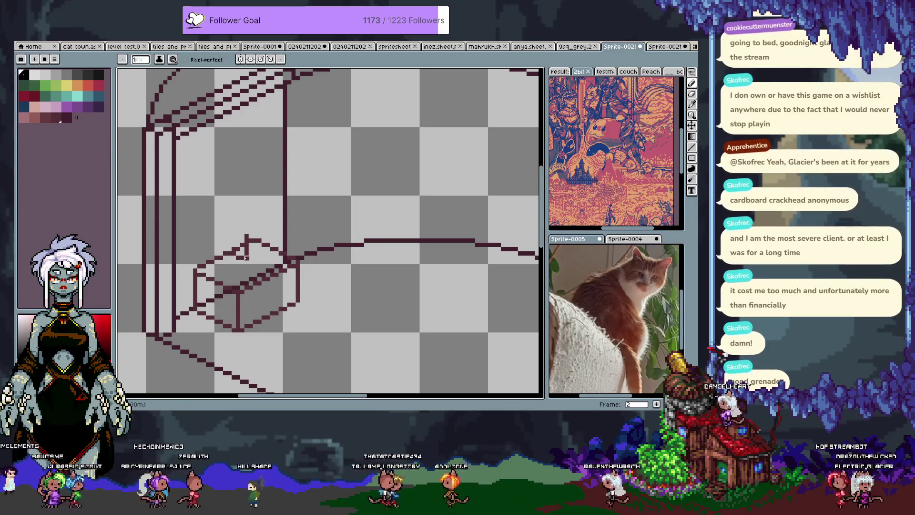
left_click(233, 257, "alt")
left_click(238, 259, "alt")
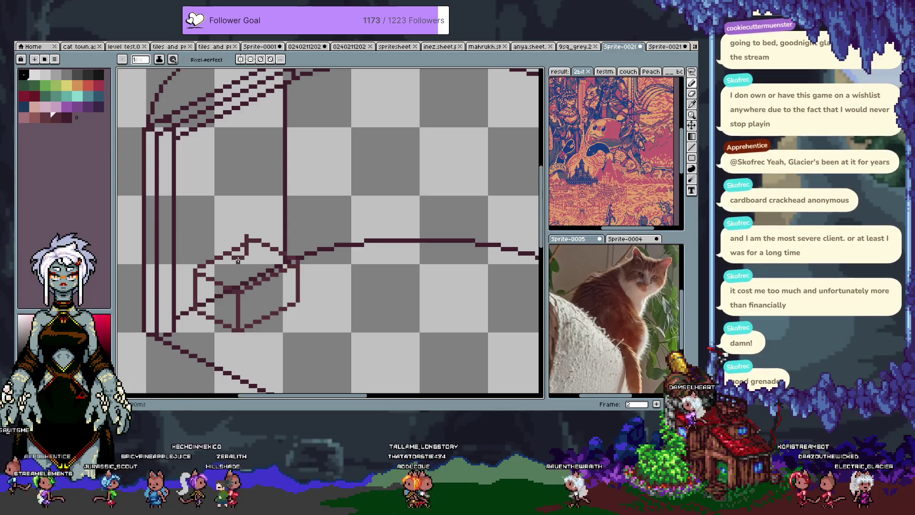
left_click(242, 259, "alt")
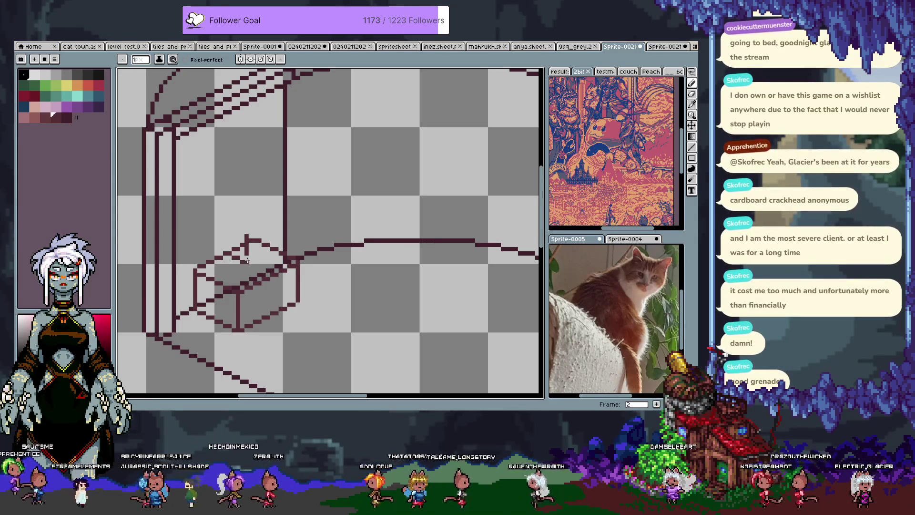
Draw the small cube's vertical edge and its diagonal edges behind the table box
key("ctrl")
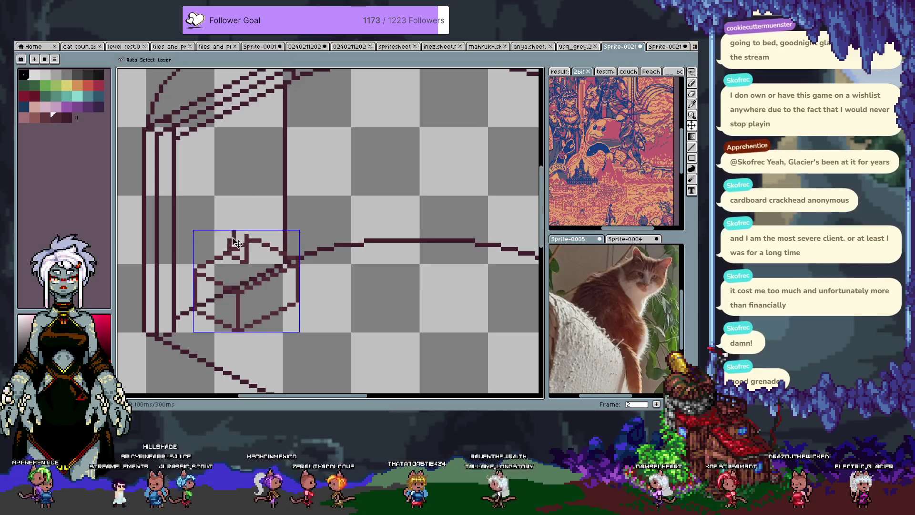
key("ctrl")
left_click_drag(226, 252, 227, 234)
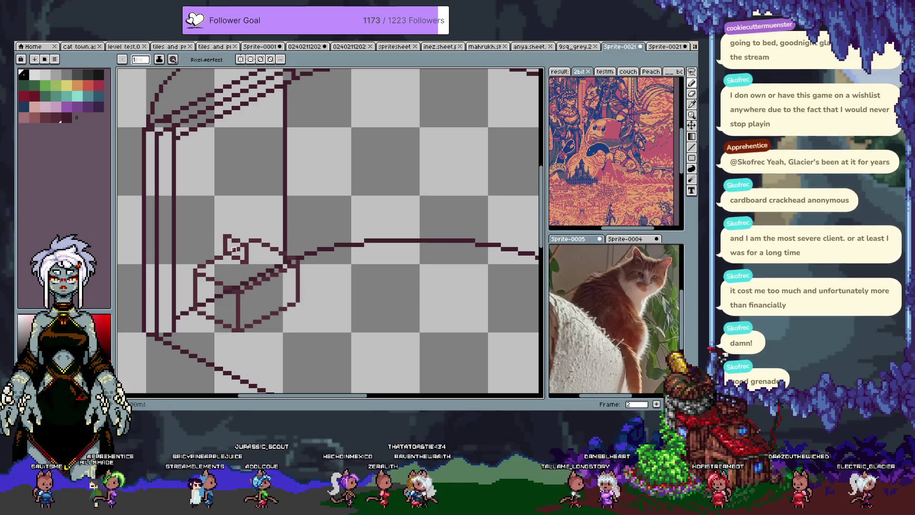
left_click(232, 237, "alt")
left_click(260, 219, "shift")
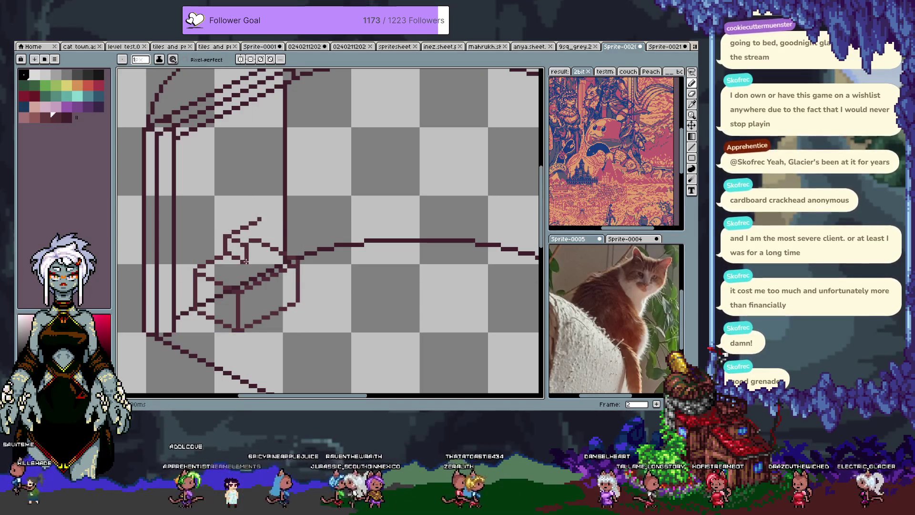
left_click_drag(246, 261, 274, 245)
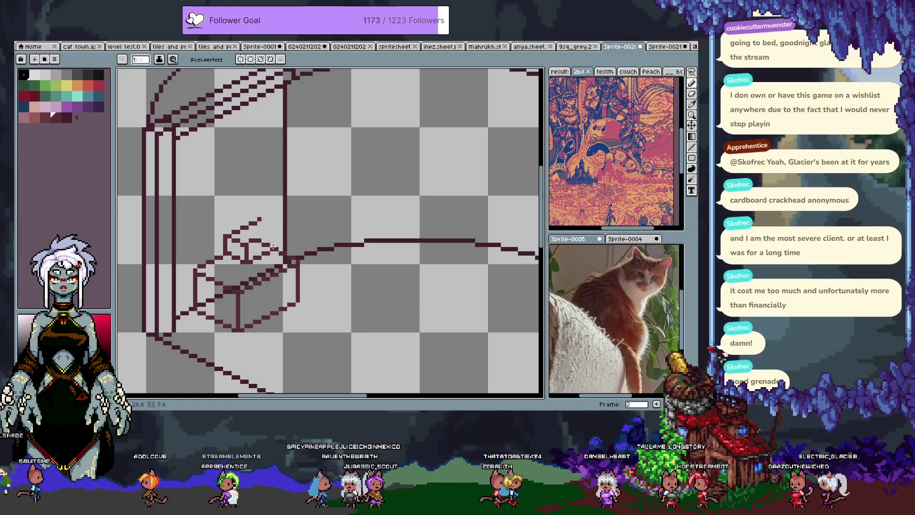
left_click_drag(246, 244, 272, 232)
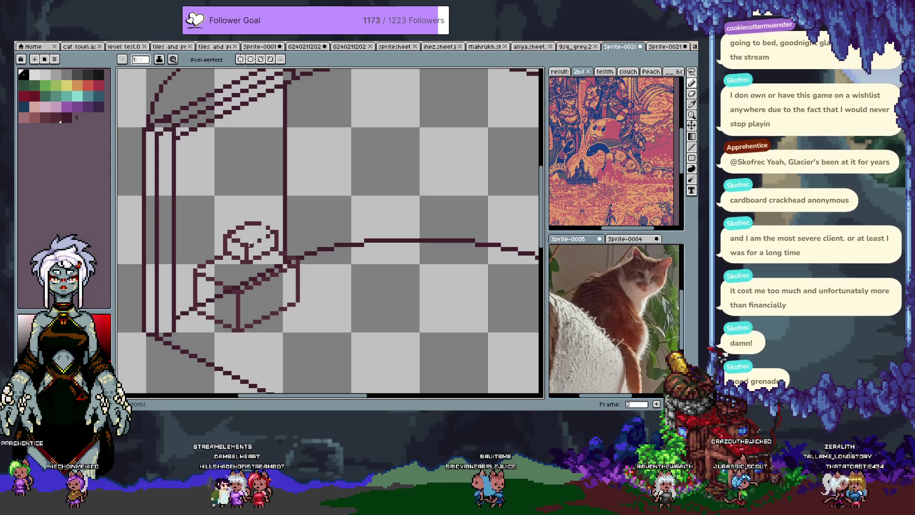
Touch up the cube's top-face lines and undo the unwanted last stroke
key("v")
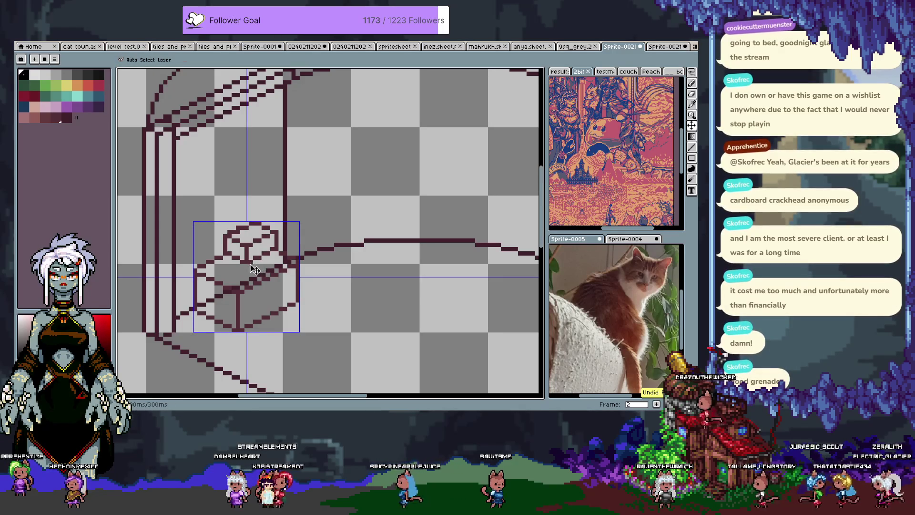
key("b")
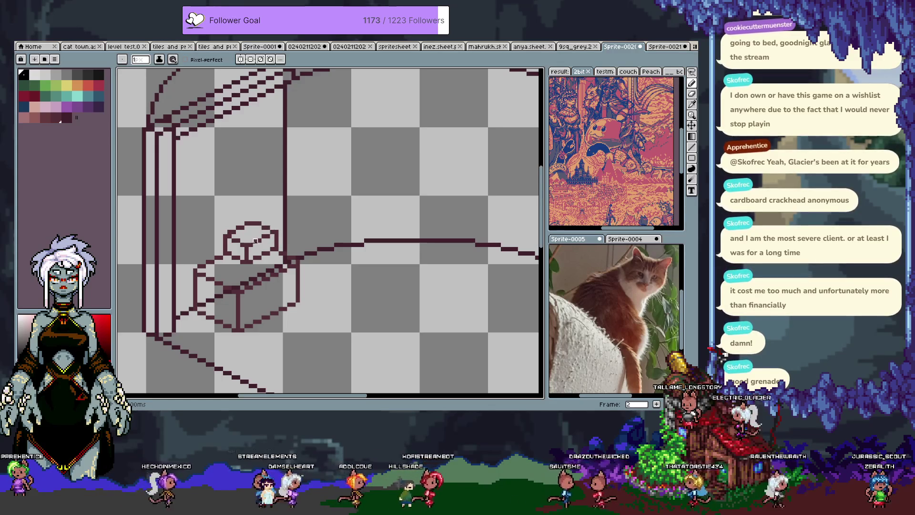
key("v")
key("ctrl+z")
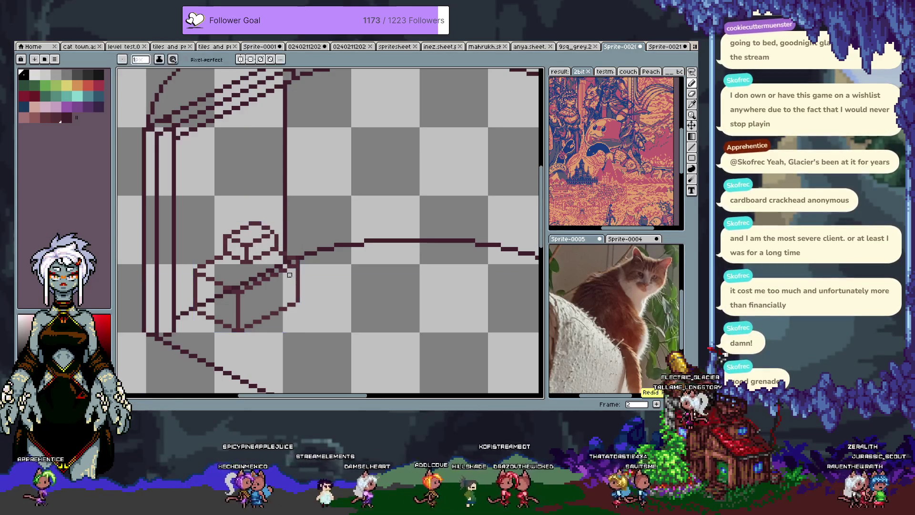
key("i")
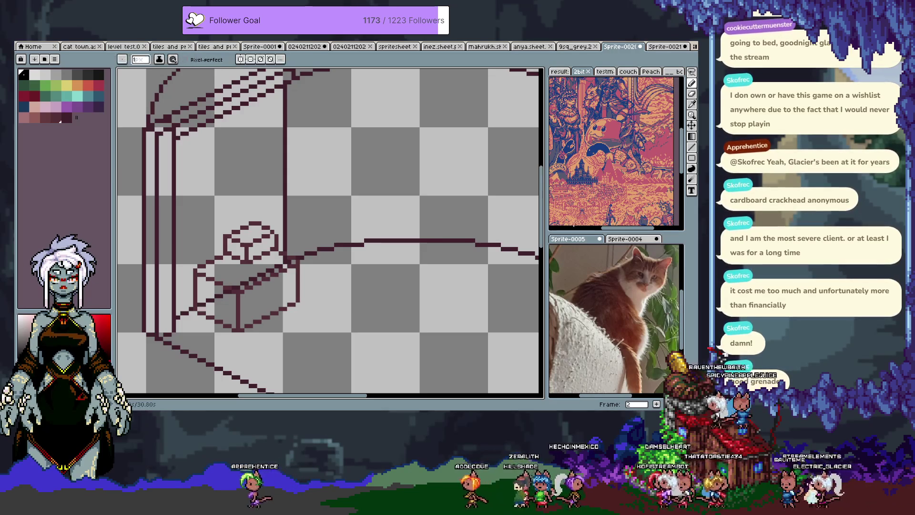
Reposition the view and draw an edge segment and a leg at the table's left corner
left_click_drag(333, 251, 321, 244)
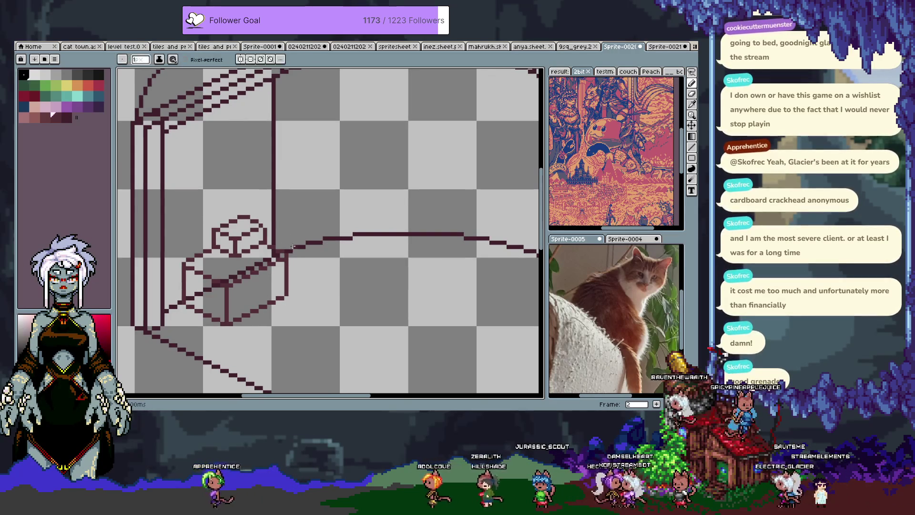
mouse_move(283, 210)
left_mouse_down()
mouse_move(299, 277)
mouse_move(240, 217)
mouse_move(263, 201)
left_mouse_up()
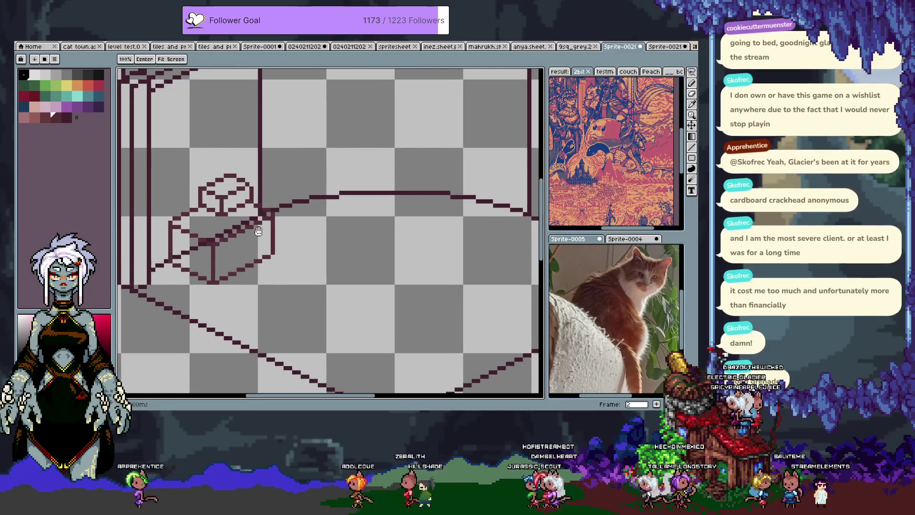
scroll(263, 249, "down", 3)
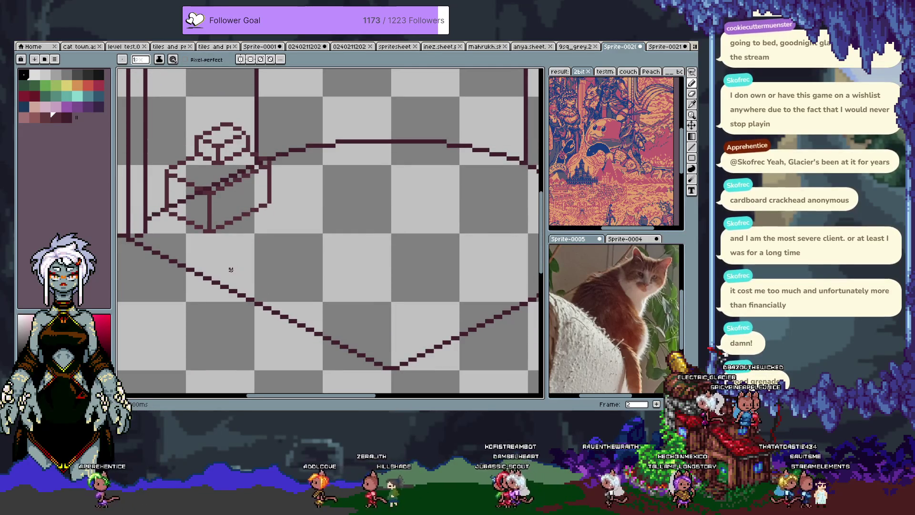
left_click_drag(217, 216, 247, 256)
key("b")
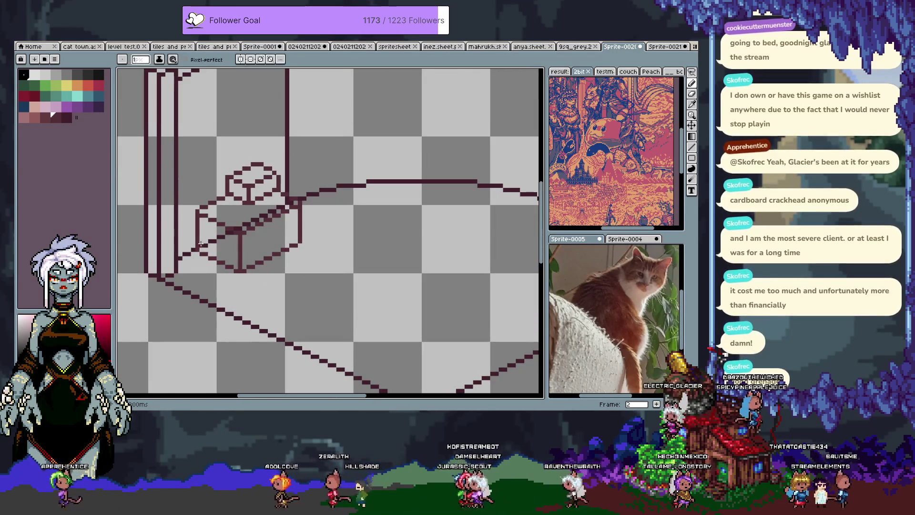
mouse_move(205, 231)
left_mouse_down()
mouse_move(222, 235)
mouse_move(229, 266)
left_mouse_up()
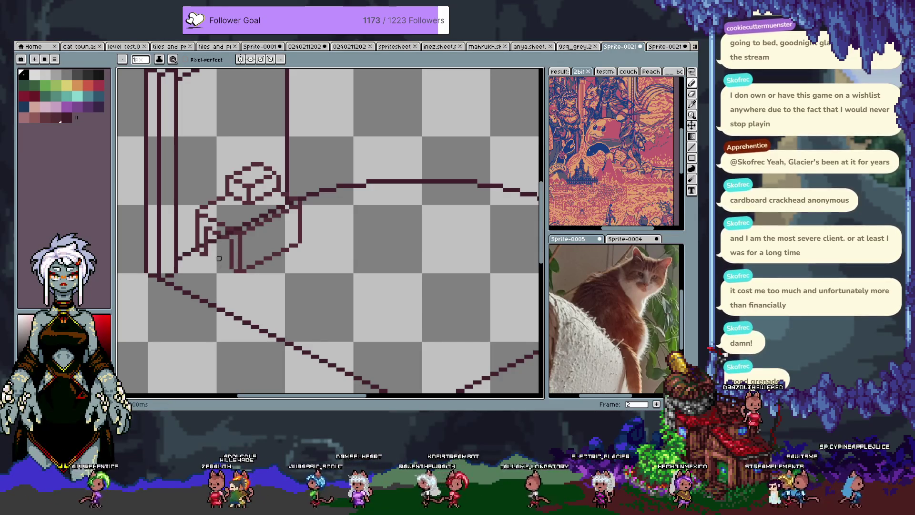
left_click_drag(213, 236, 211, 251)
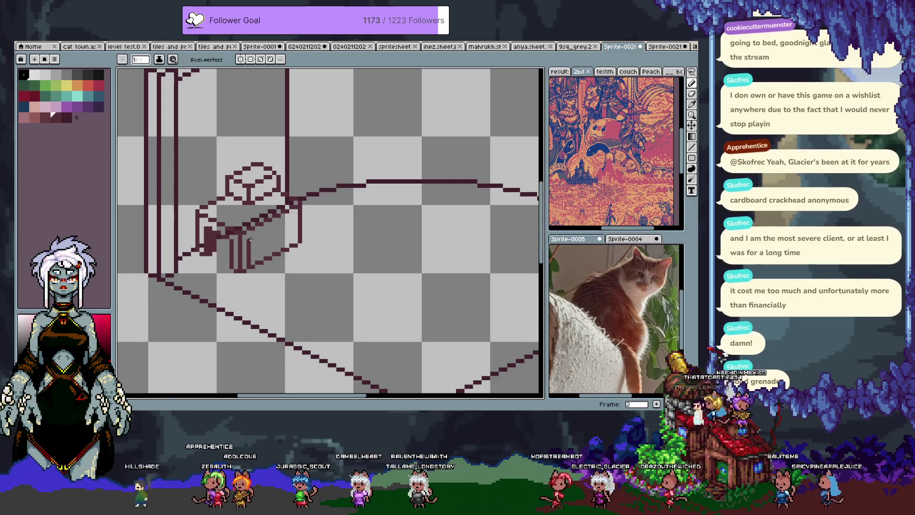
Thicken the table top's diagonal edge, add a lower-right pixel, and recentre the table
left_click_drag(260, 220, 293, 216)
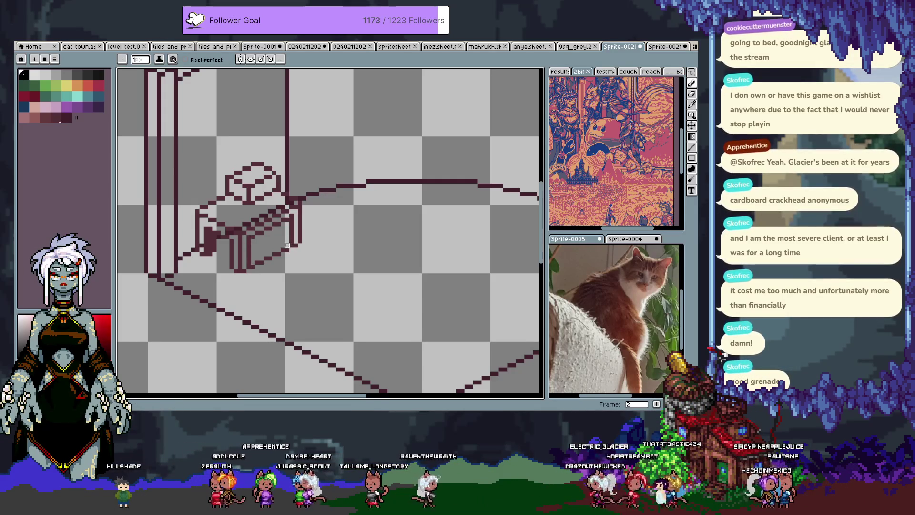
left_click(275, 250)
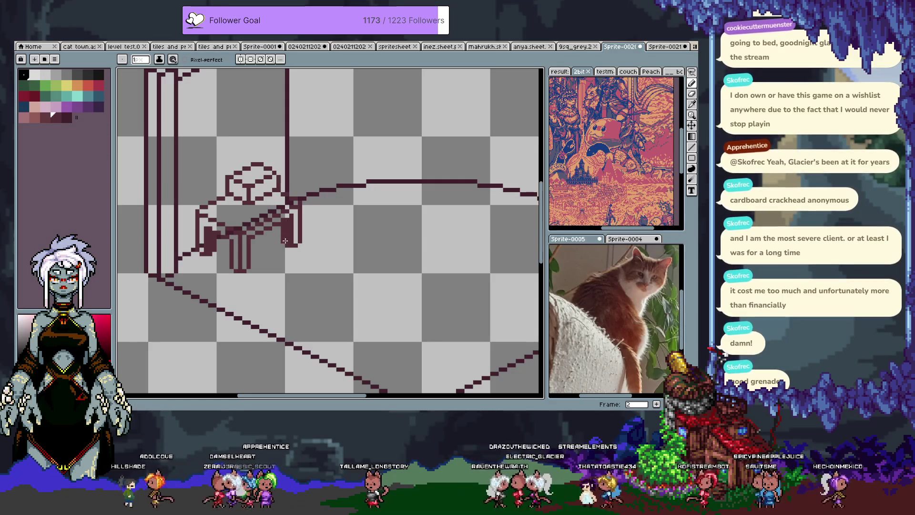
left_click_drag(282, 241, 274, 259)
left_click_drag(272, 211, 256, 243)
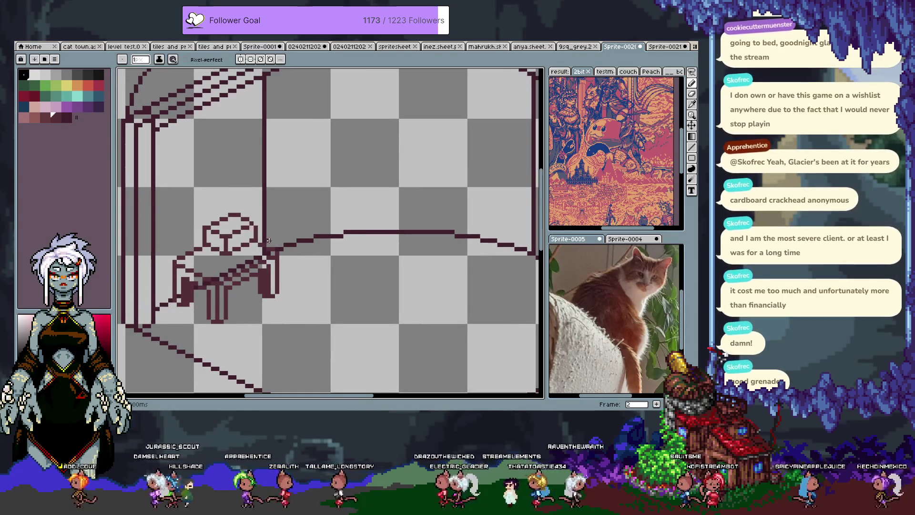
left_click_drag(186, 262, 212, 243)
Bucket-fill the table top with muted pink, then sample that pink back
key("g")
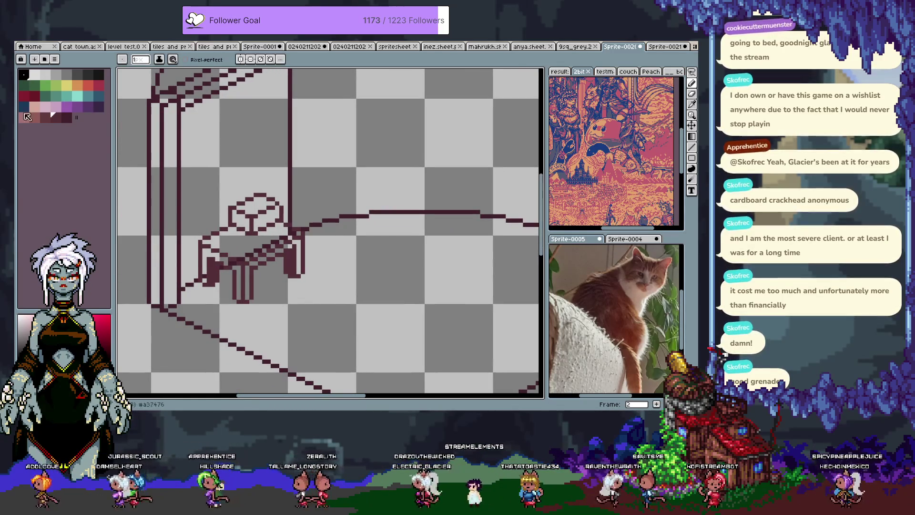
left_click(236, 236)
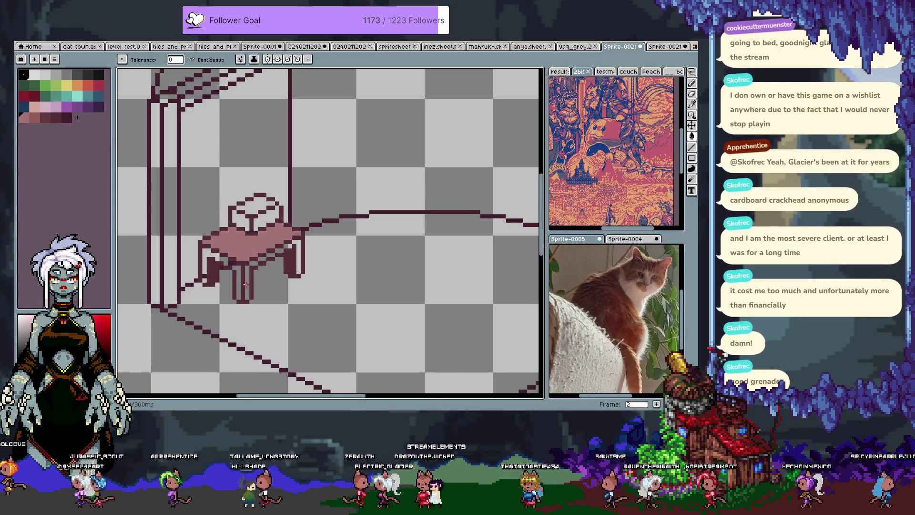
key("b")
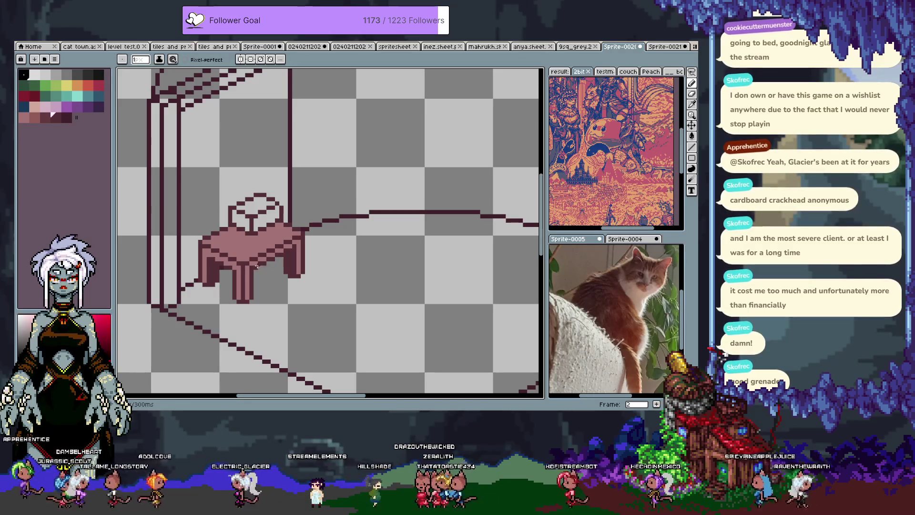
left_click(277, 259, "alt")
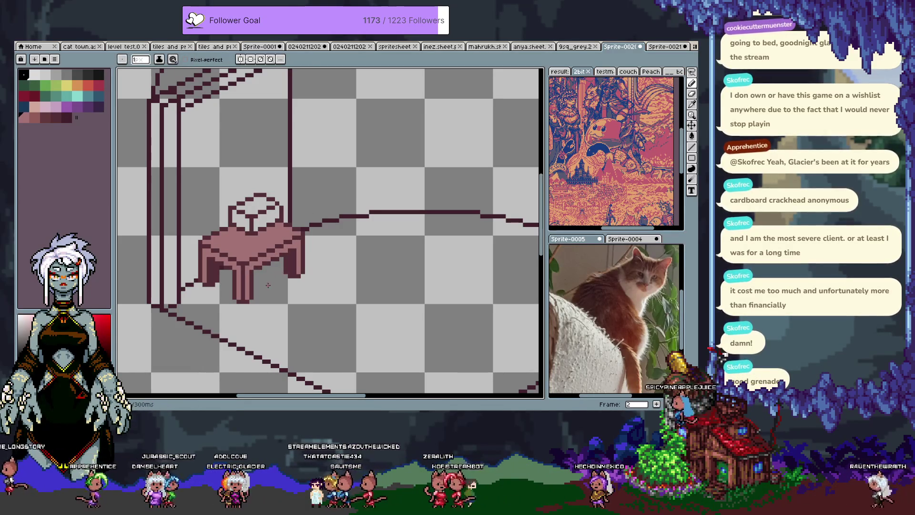
scroll(266, 260, "up", 1)
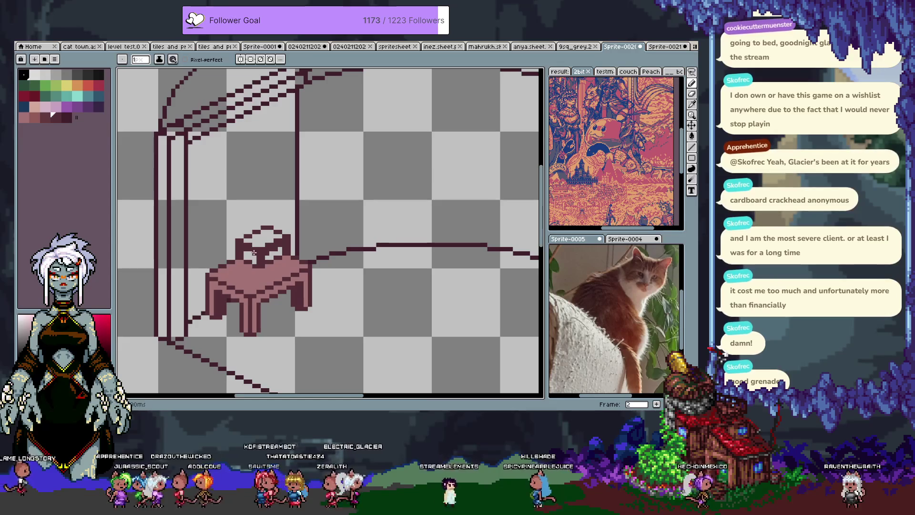
Sample the table's pink shades, colour a few pixels with them, then undo the last fill
key("i")
left_click(254, 259)
key("b")
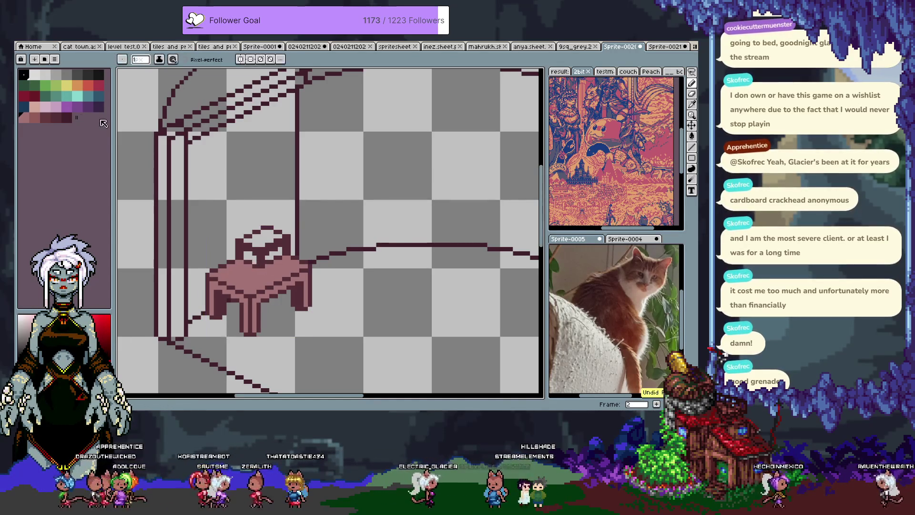
left_click(241, 274, "alt")
left_click(248, 263)
left_click(75, 100)
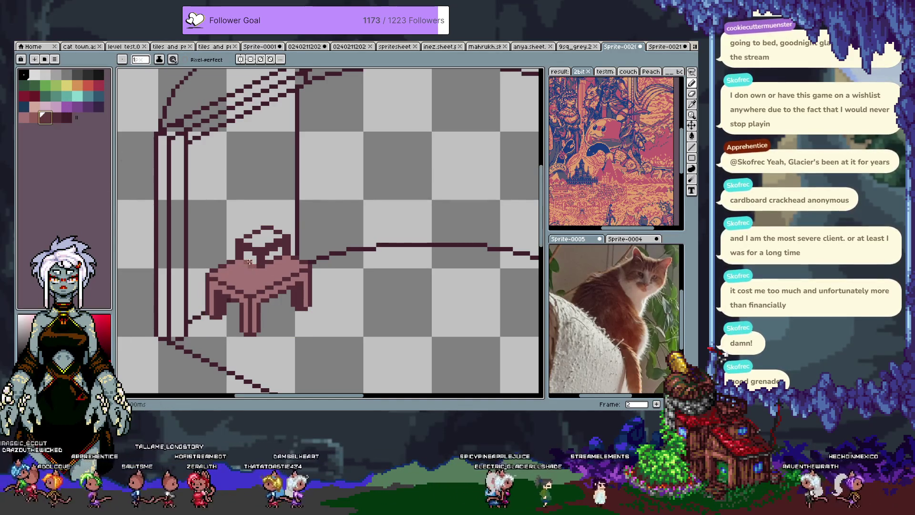
left_click(253, 265, "alt")
left_click(252, 259, "alt")
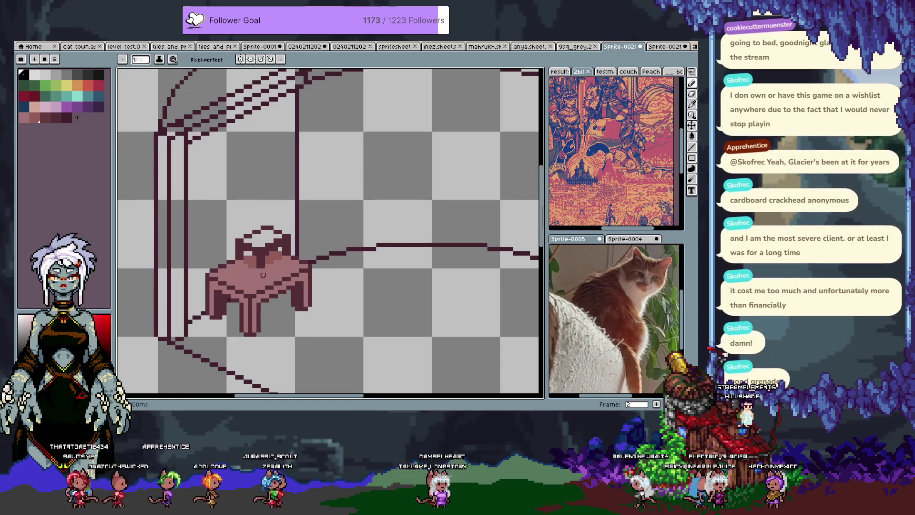
key("v")
key("ctrl+z")
Choose the dark red swatch and bucket-fill the piece, including the gap between the chair-back posts
key("g")
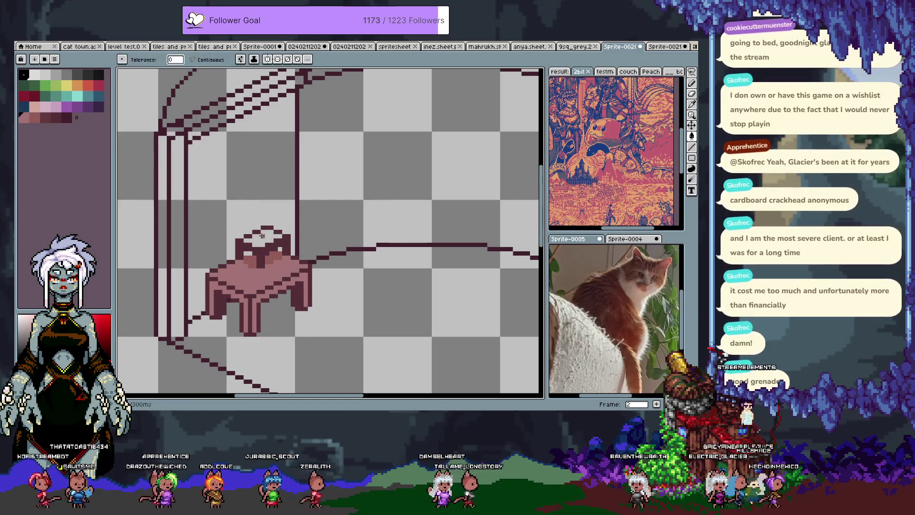
mouse_move(265, 288)
left_mouse_down()
mouse_move(239, 259)
mouse_move(210, 281)
left_mouse_up()
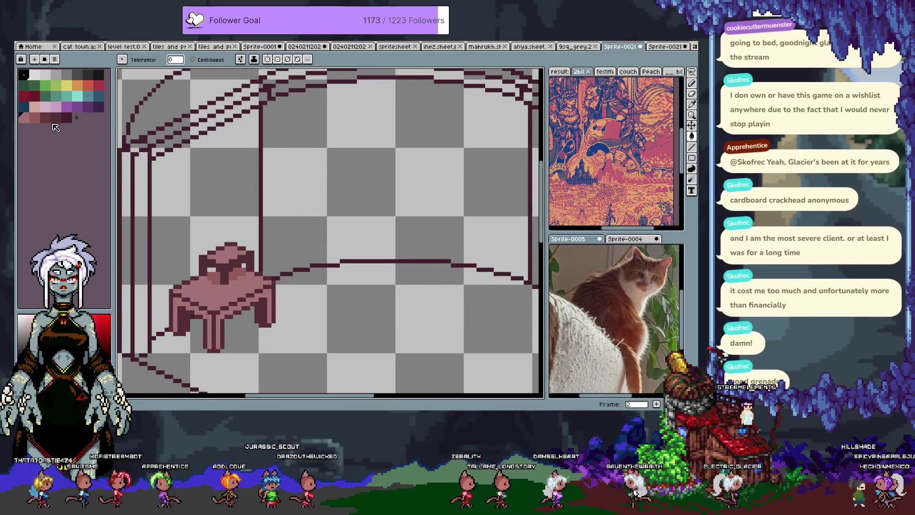
left_click(32, 100)
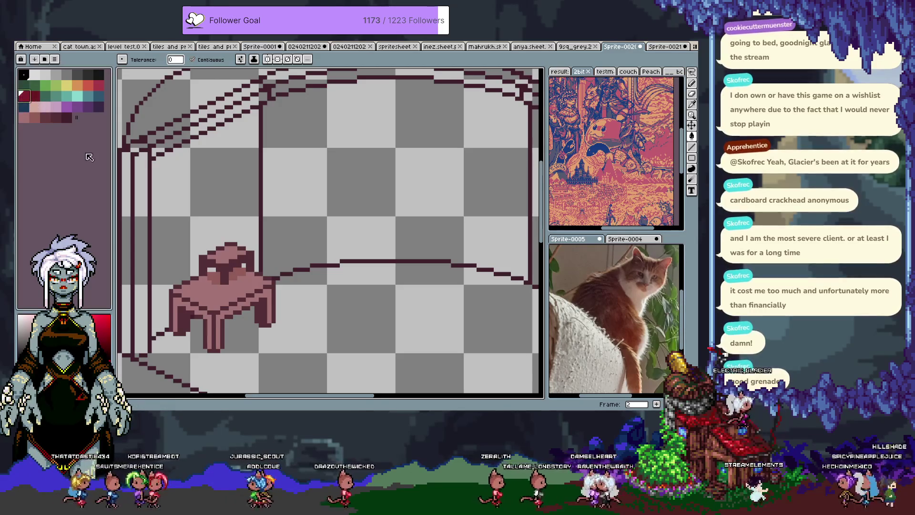
left_click_drag(225, 295, 267, 244)
left_click(266, 244)
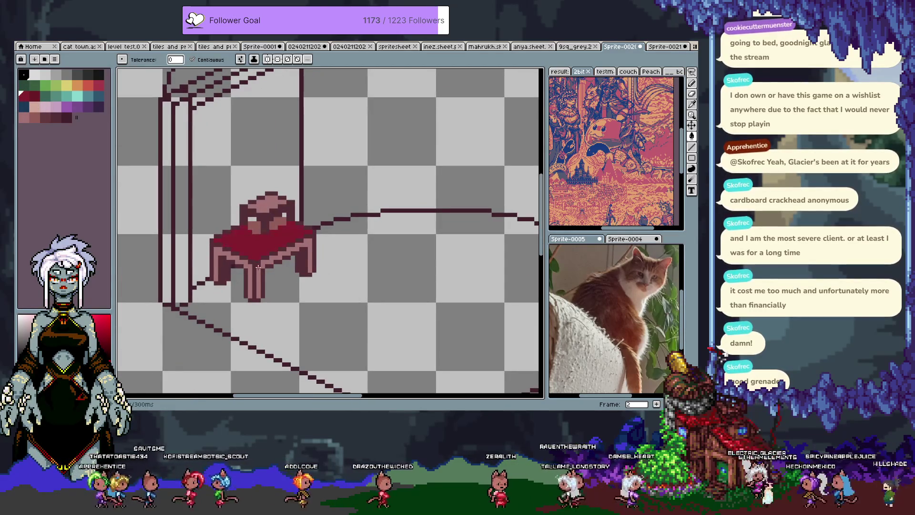
left_click(193, 60)
key("ctrl+z")
left_click(252, 251)
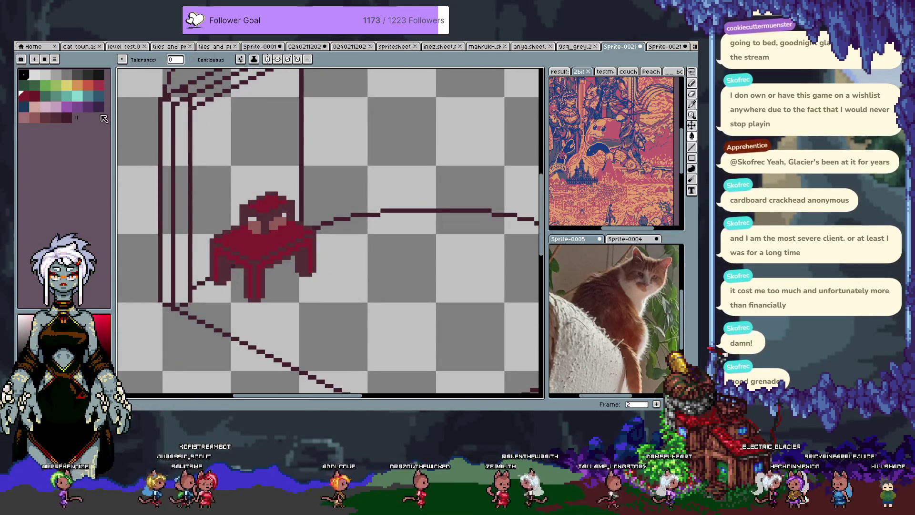
key("ctrl+z")
left_click(253, 234)
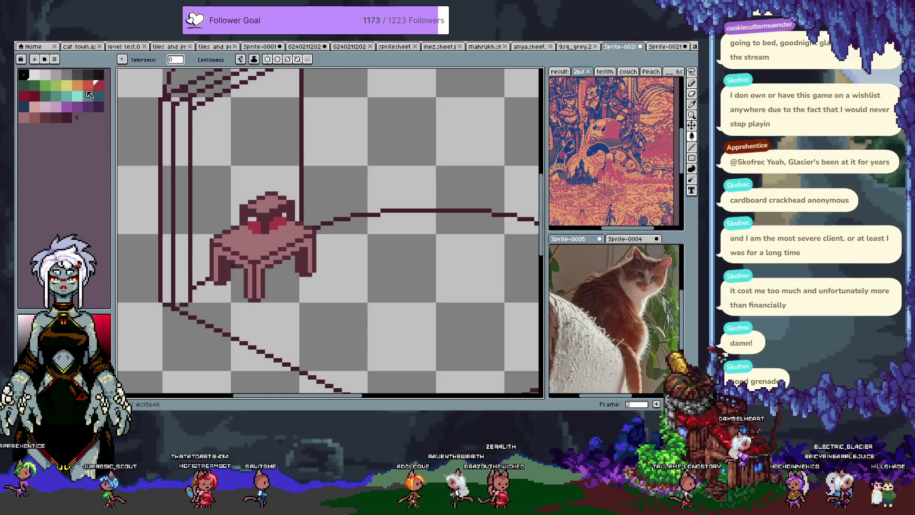
Recolour the table in rosy red, undoing a stray fill on the chair
left_click(214, 238)
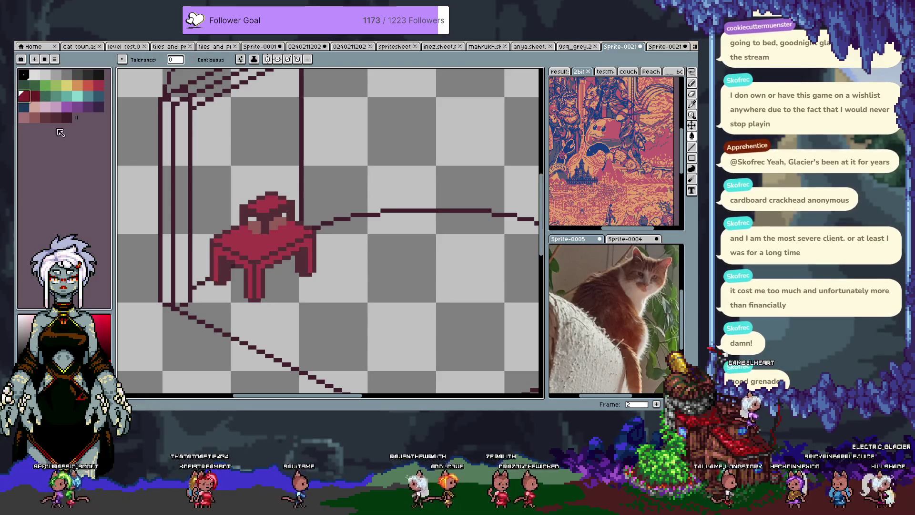
left_click(248, 266, "alt")
left_click(36, 97)
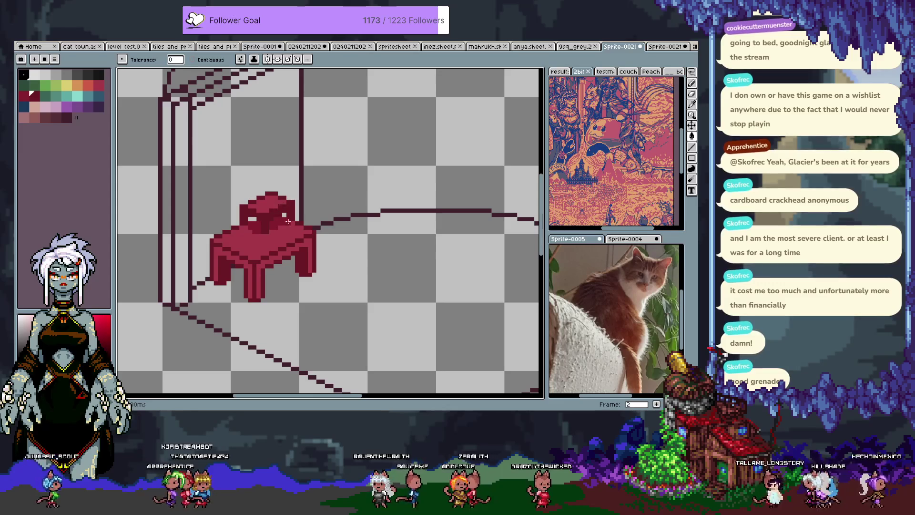
key("ctrl+z")
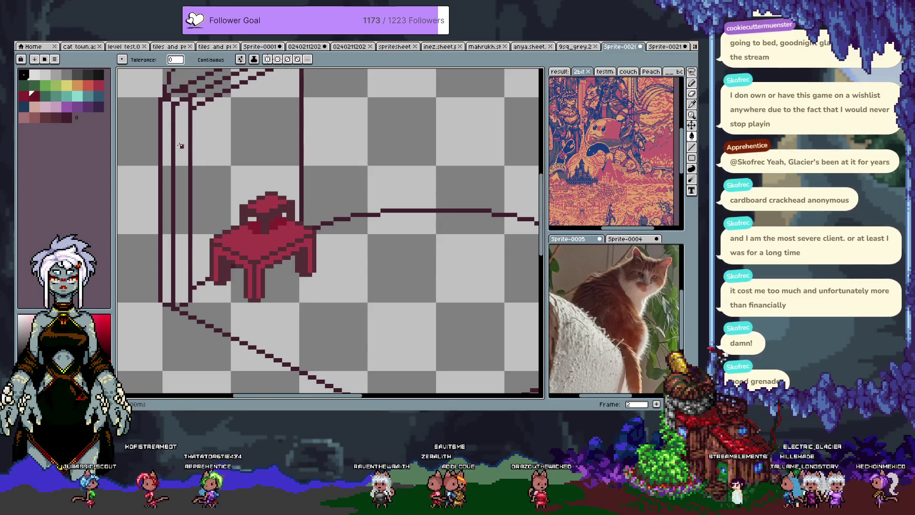
Shade the table's left side and legs with a darker red, undoing mistaken strokes
left_click(55, 116)
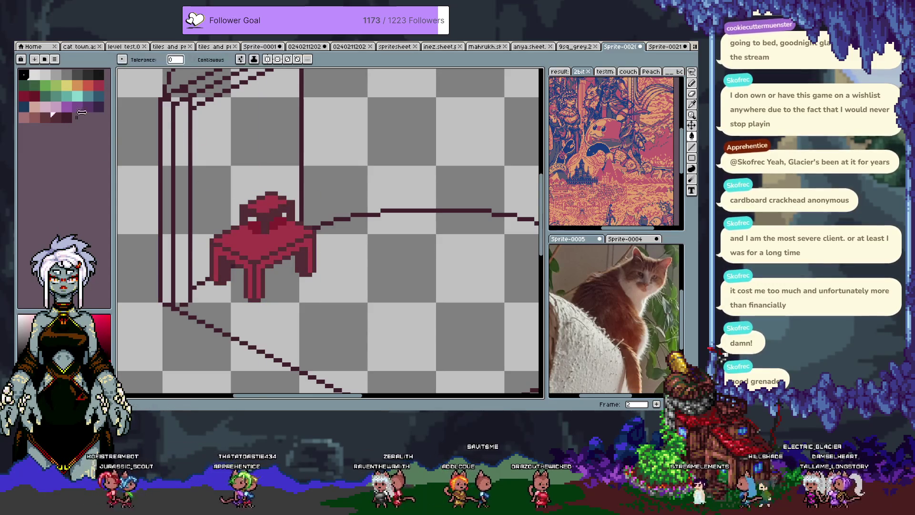
key("b")
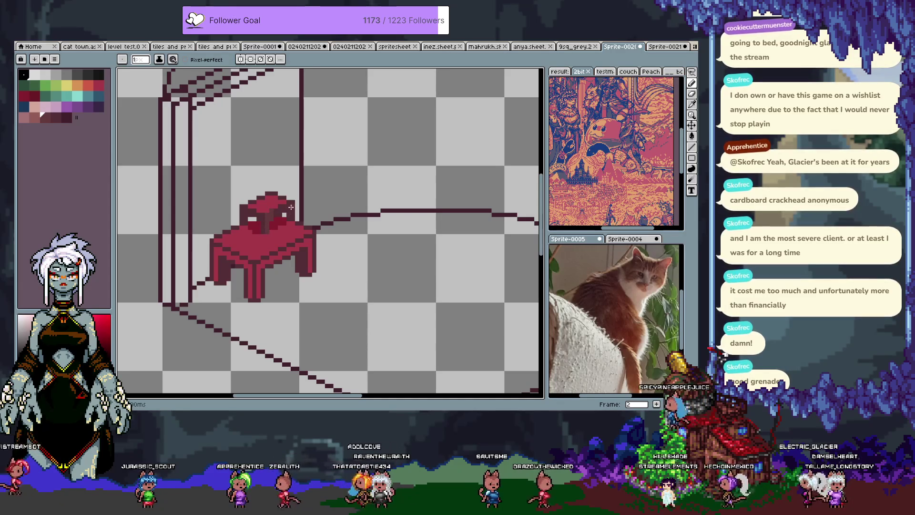
key("g")
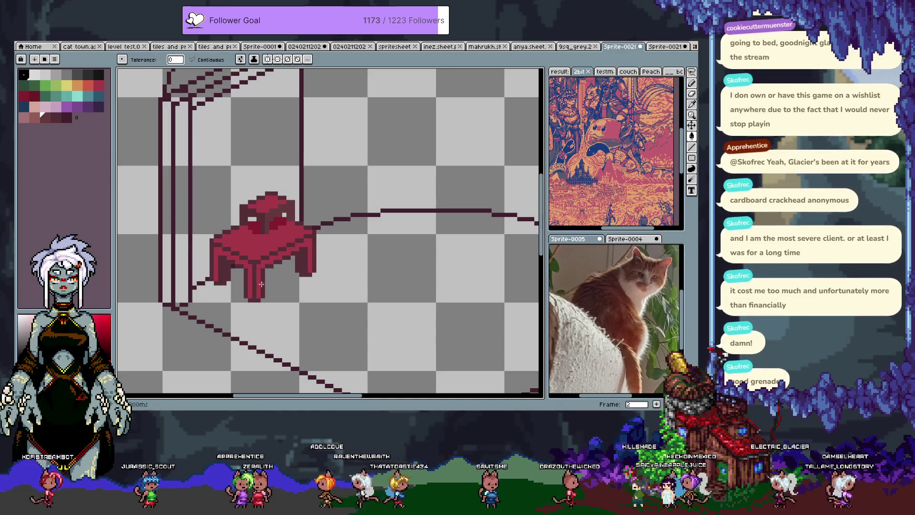
key("b")
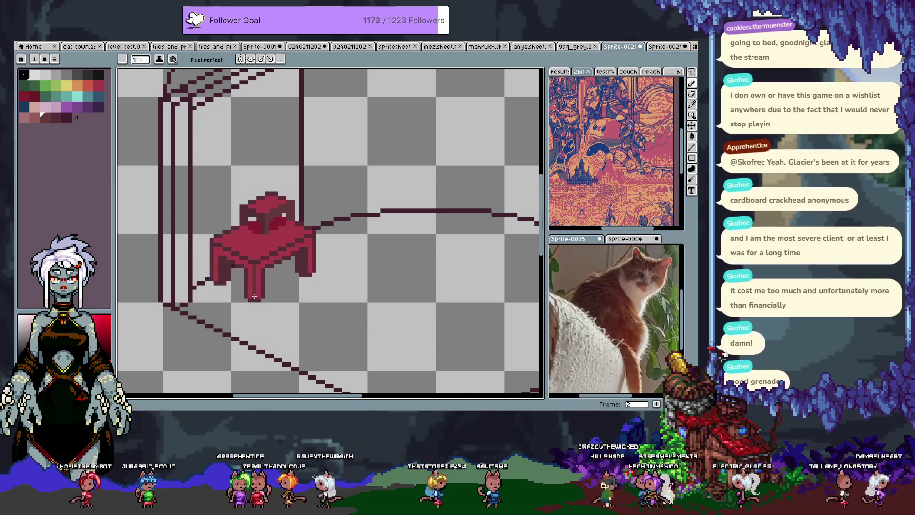
key("g")
left_click(266, 271)
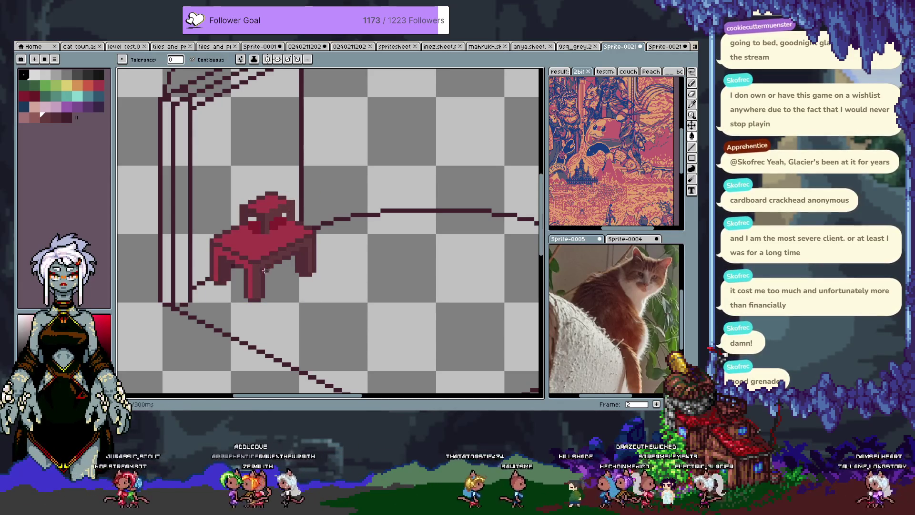
key("ctrl+z")
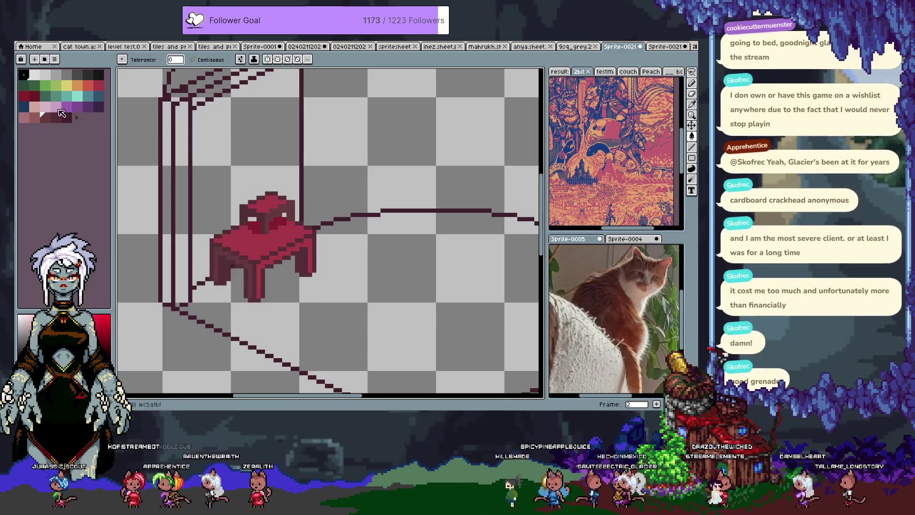
left_click(221, 280, "alt")
key("b")
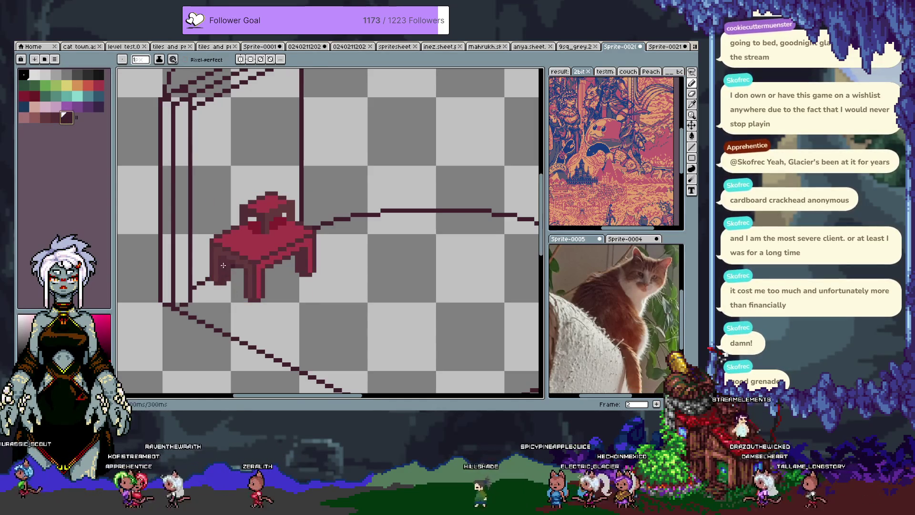
key("ctrl+z")
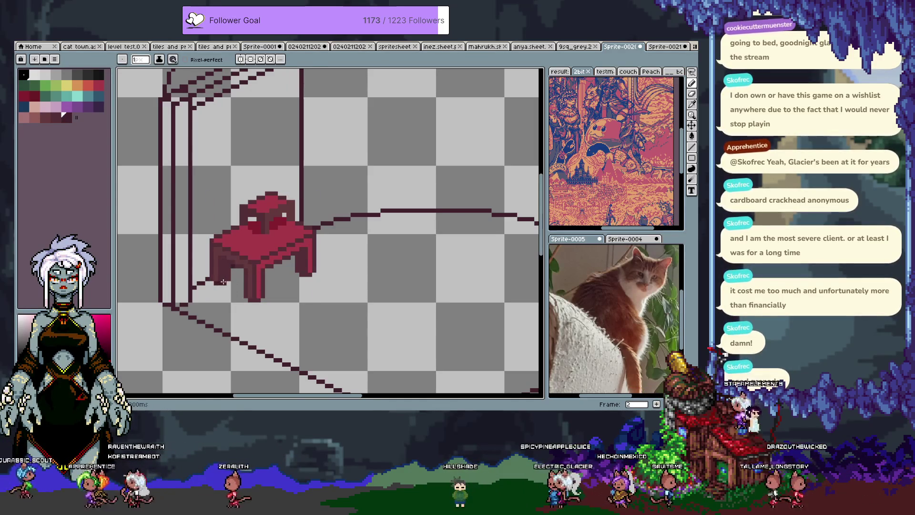
key("ctrl+z")
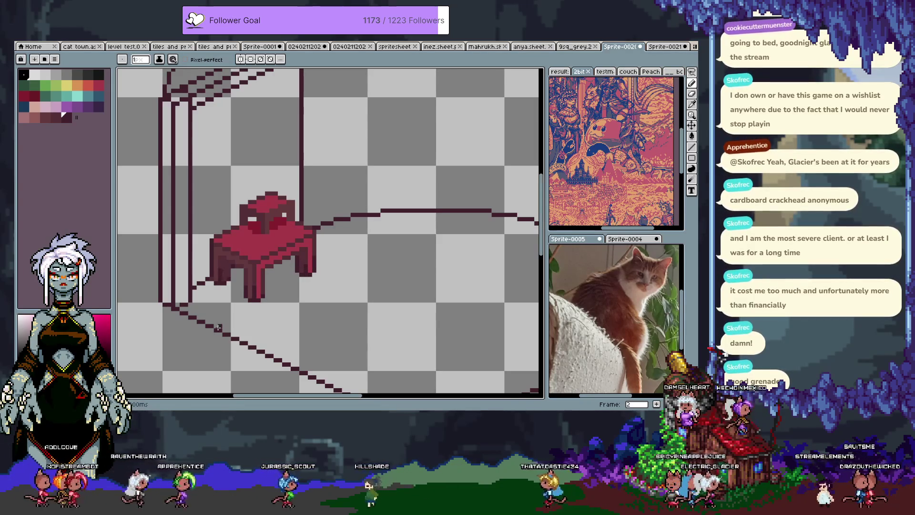
left_click_drag(339, 251, 343, 273)
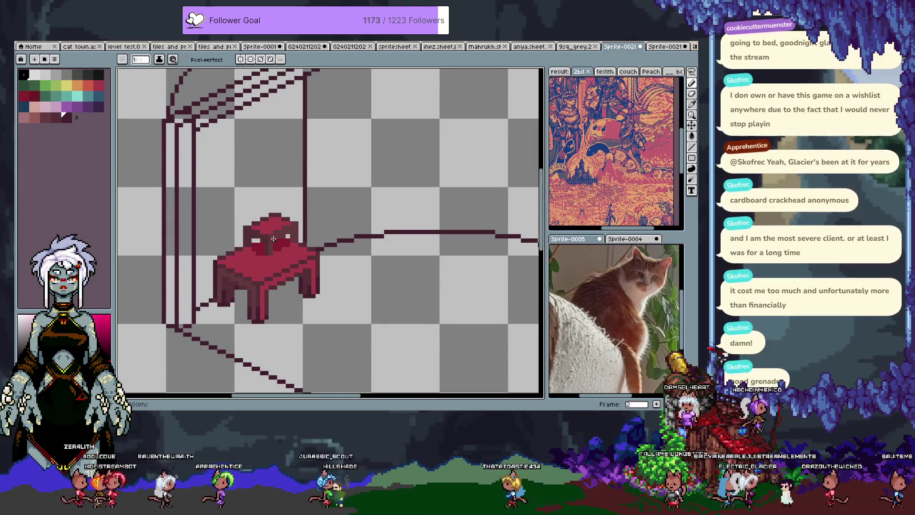
Draw a small dark loop with legs right of the table as the chair seat
scroll(342, 233, "down", 2)
scroll(336, 215, "up", 2)
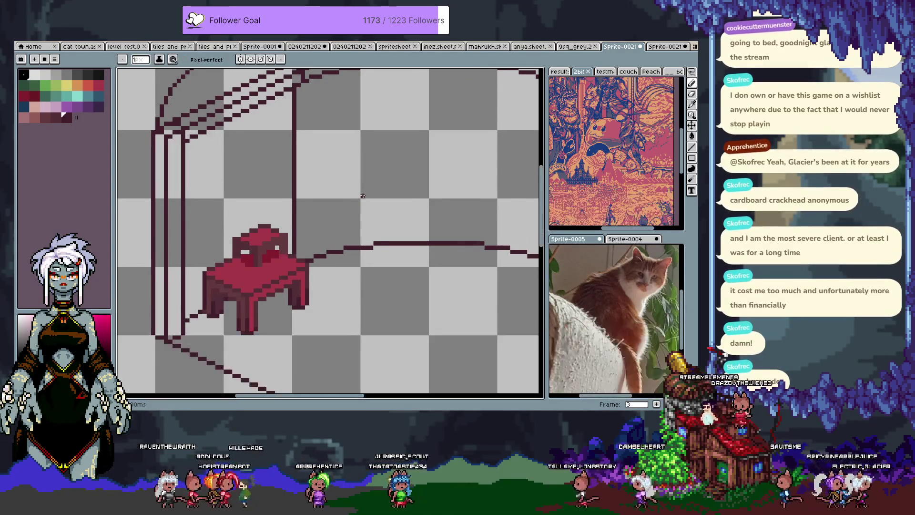
scroll(348, 215, "down", 2)
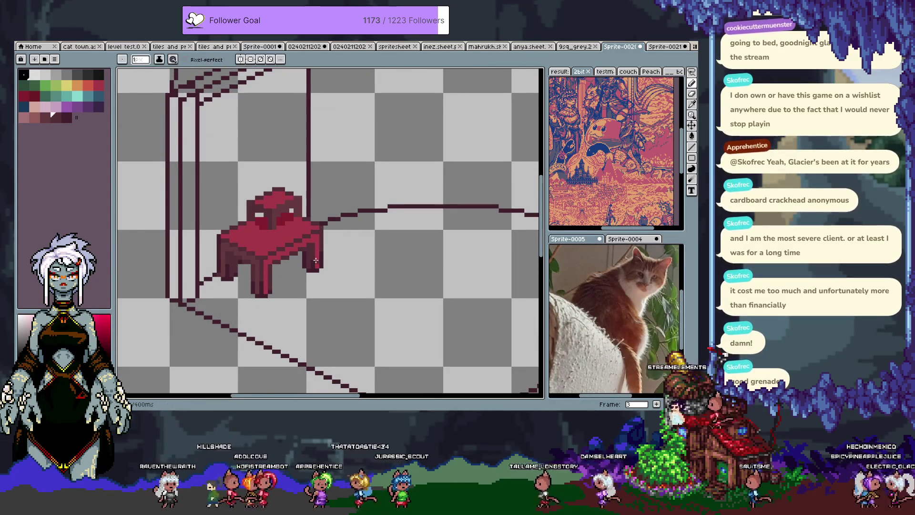
scroll(317, 257, "right", 2)
left_click_drag(303, 244, 339, 239)
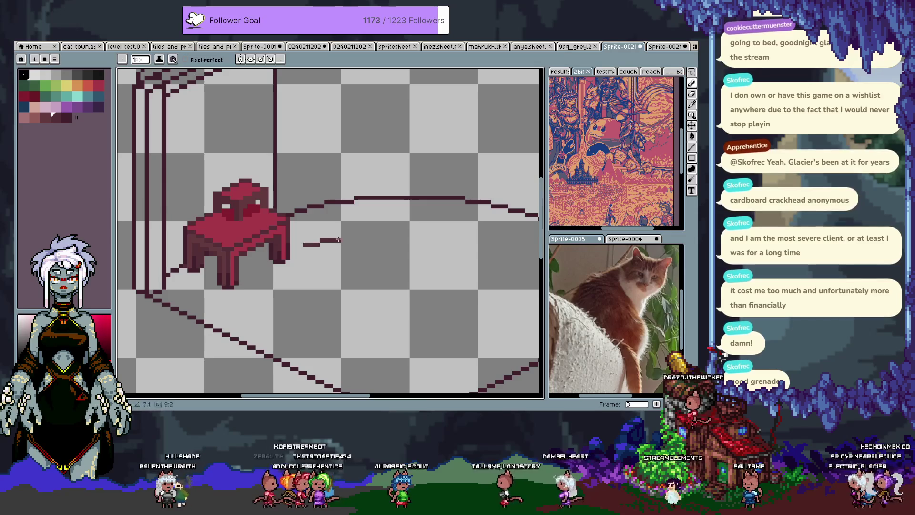
key("ctrl+z")
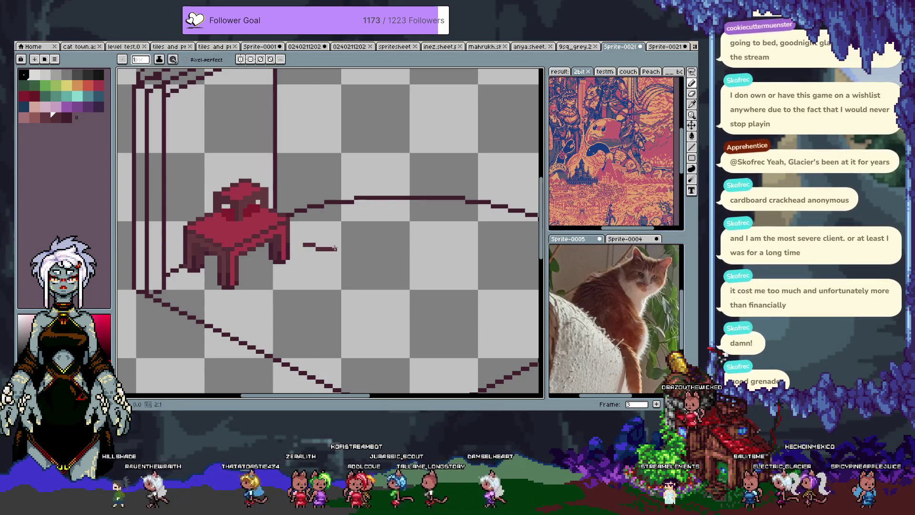
left_click_drag(332, 248, 343, 235)
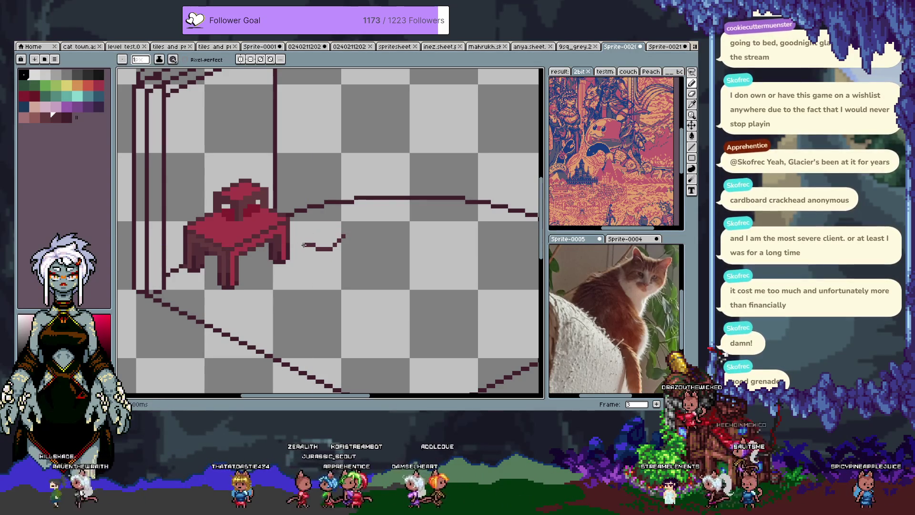
left_click_drag(304, 245, 341, 235)
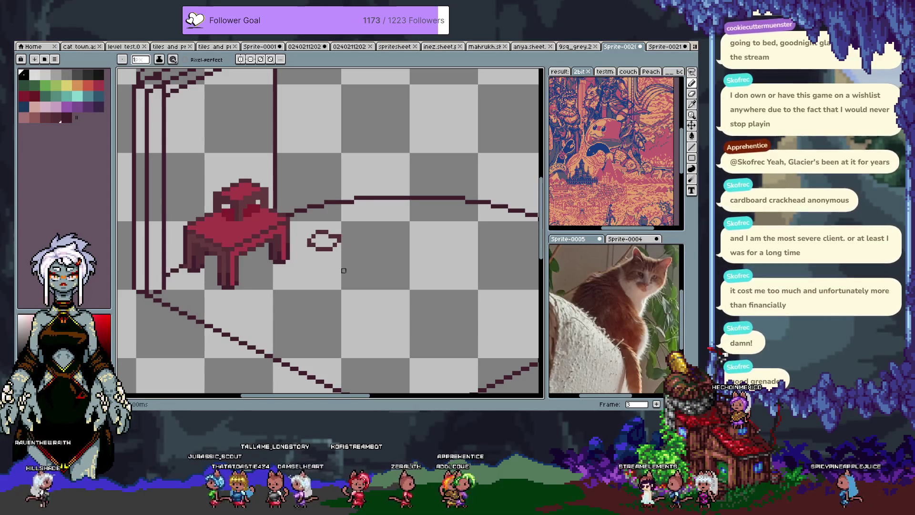
left_click_drag(308, 240, 304, 263)
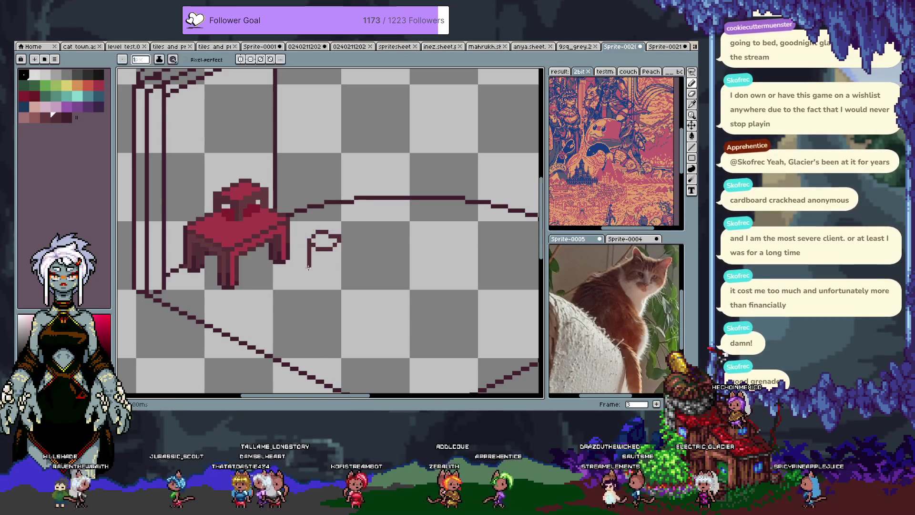
key("ctrl+z")
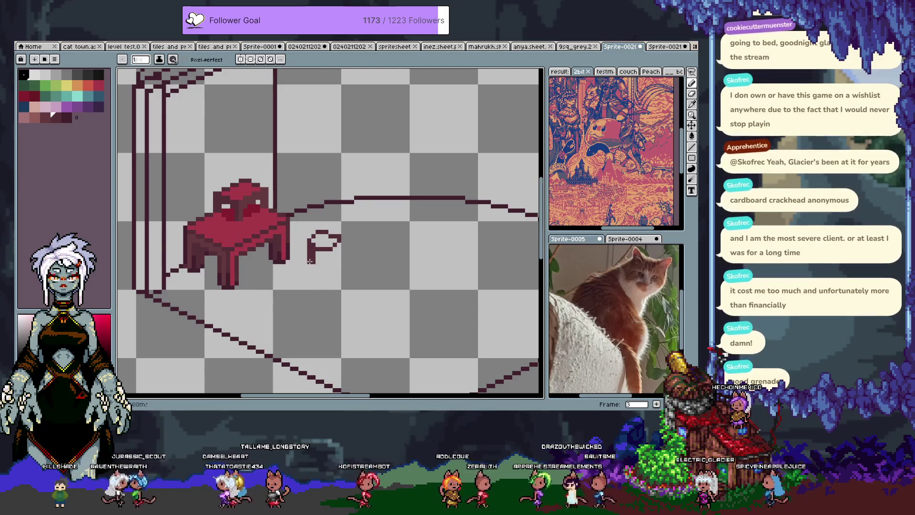
left_click_drag(333, 244, 331, 271)
key("ctrl+z")
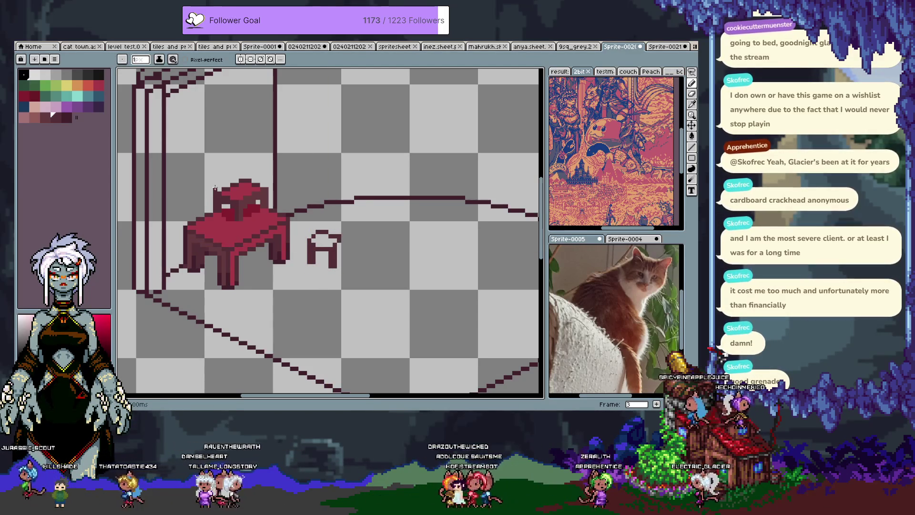
left_click(330, 252, "alt")
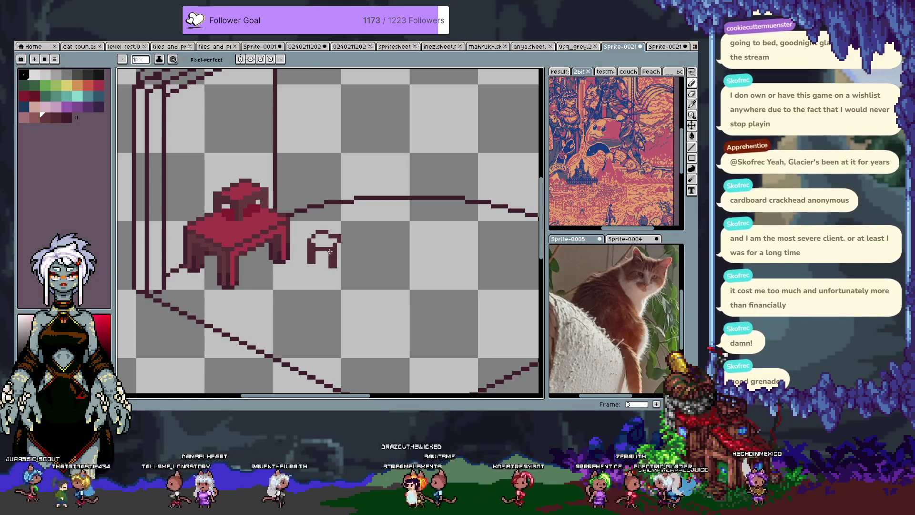
left_click(309, 266)
Sample maroon outline colours and sketch a chair back, then undo it and pick pink
key("x")
left_click(339, 240, "alt")
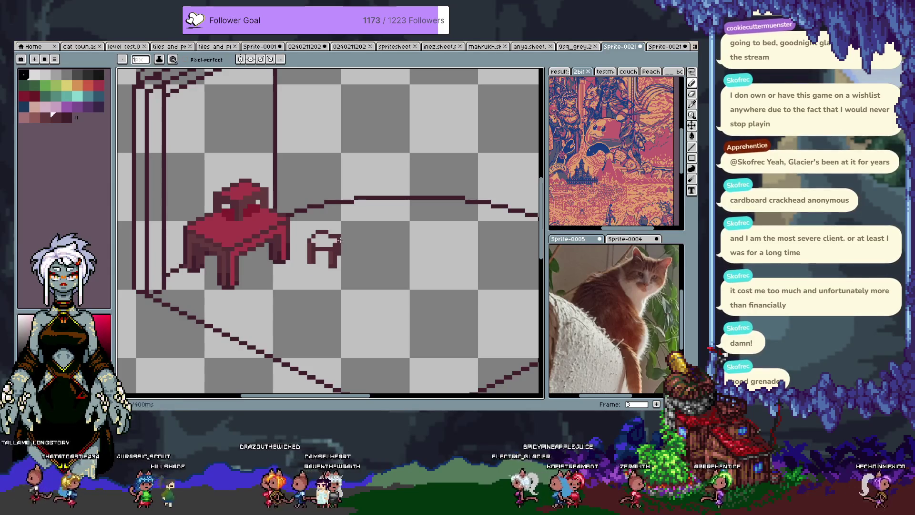
left_click(322, 240, "alt")
left_click(313, 248, "alt")
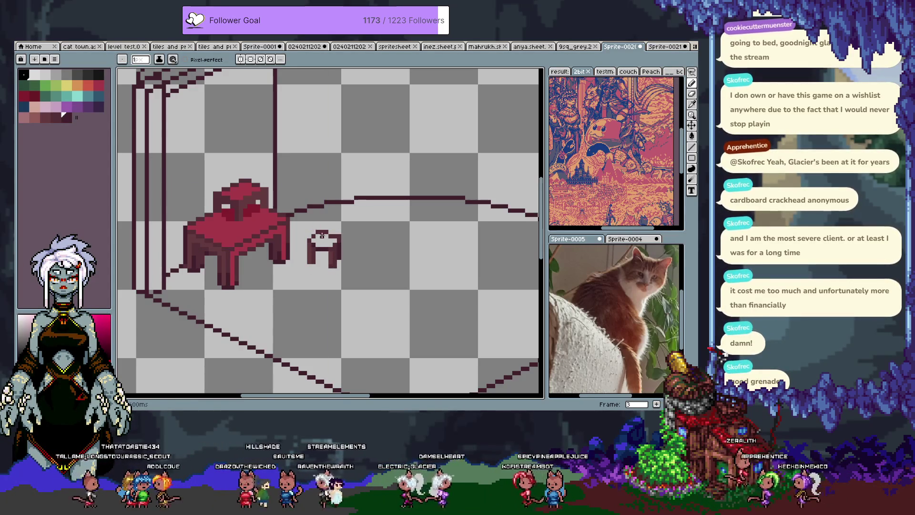
left_click(316, 252, "alt")
left_click(317, 255, "alt")
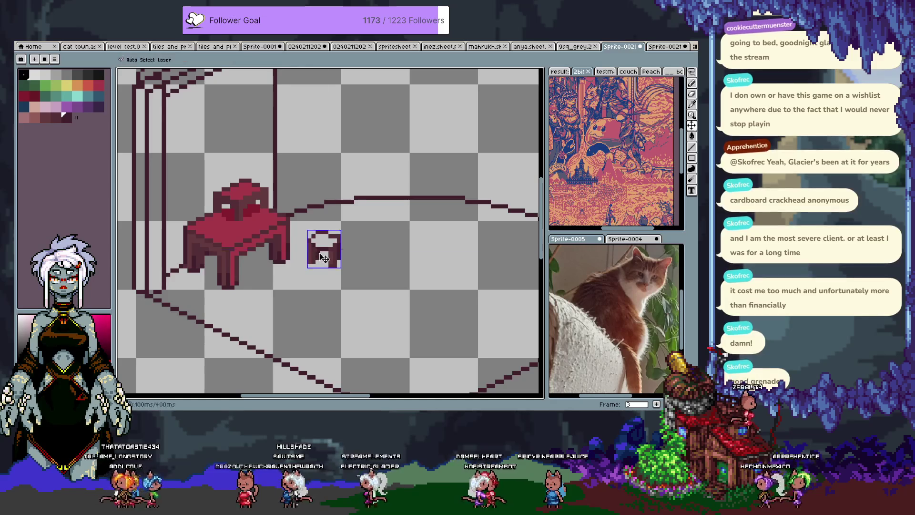
left_click(318, 250, "alt")
mouse_move(317, 214)
left_mouse_down()
mouse_move(315, 238)
mouse_move(337, 224)
left_mouse_up()
key("ctrl+z")
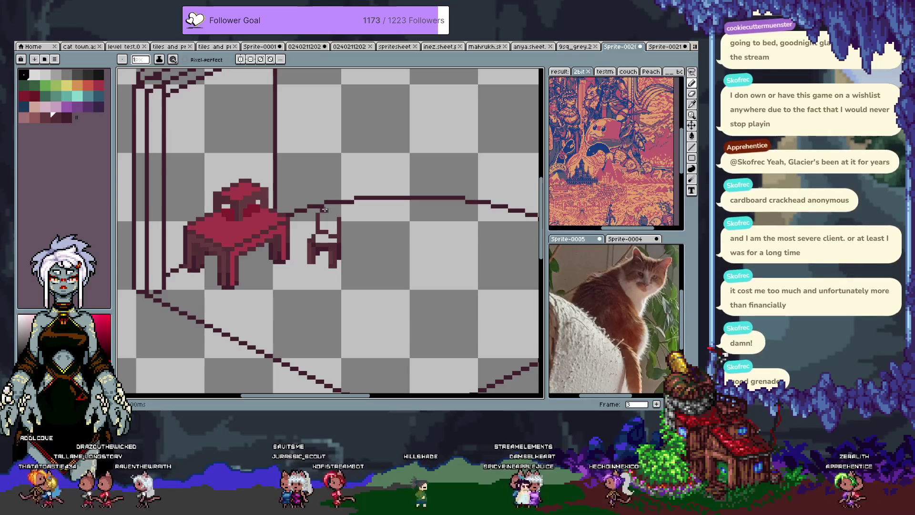
key("ctrl+z")
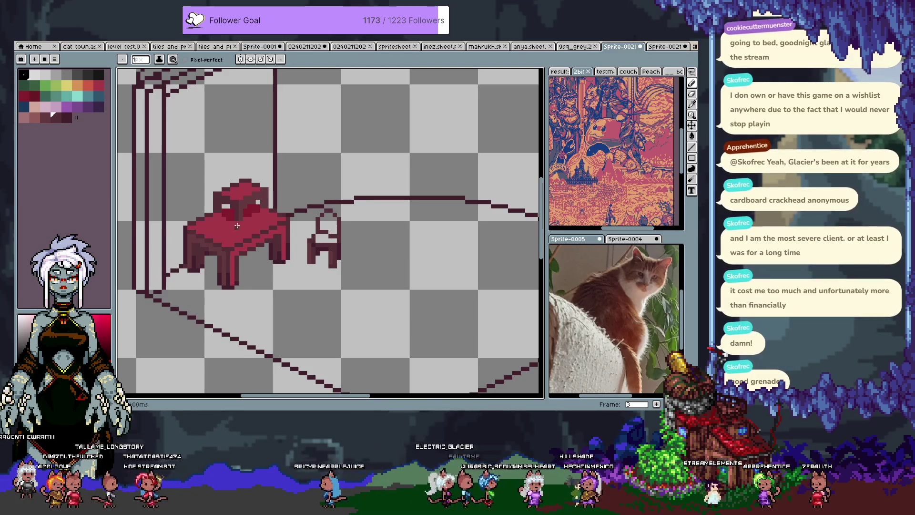
left_click(32, 115)
Fill the chair seat with pink and extend its right side in the next palette colour
key("g")
left_click(324, 248)
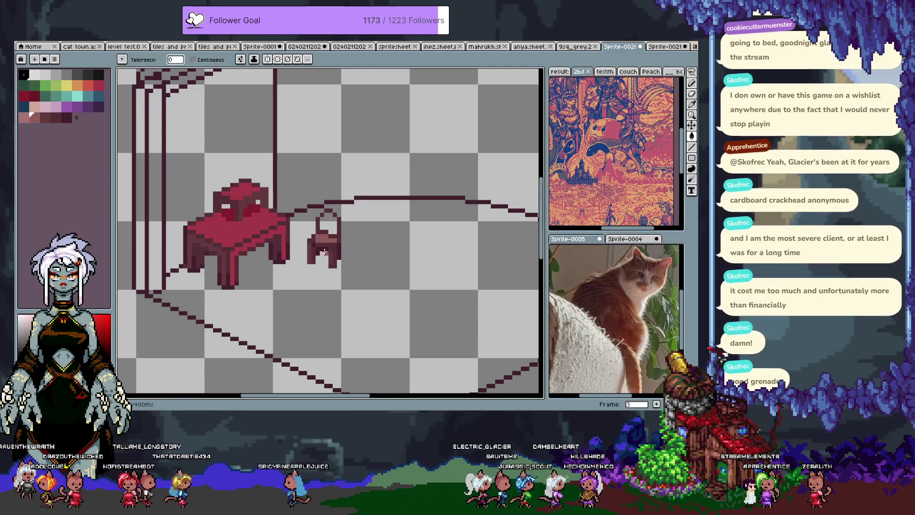
key("b")
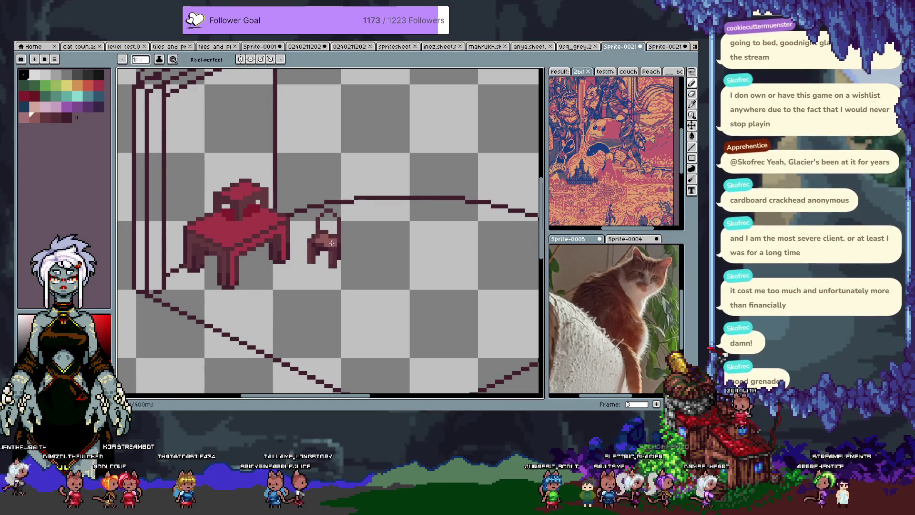
key("bracketright")
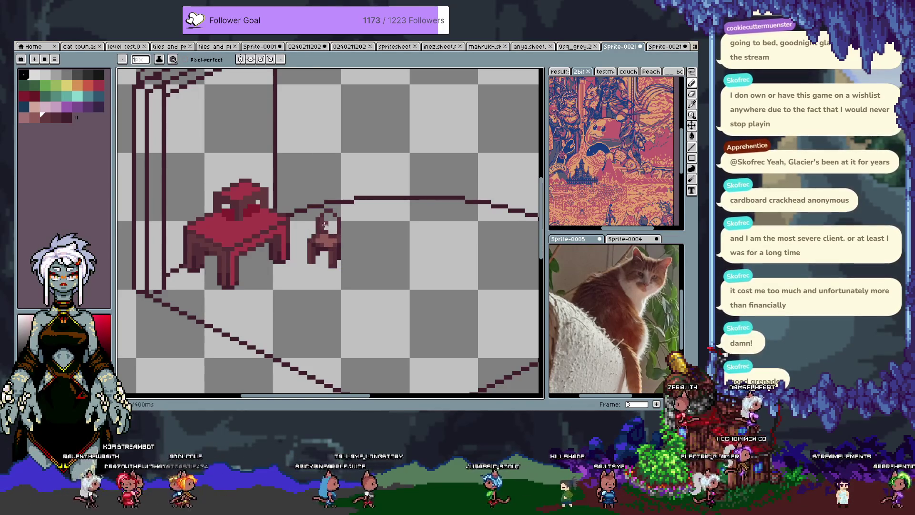
mouse_move(343, 253)
left_mouse_down()
mouse_move(339, 215)
mouse_move(368, 228)
left_mouse_up()
key("bracketright")
key("bracketright")
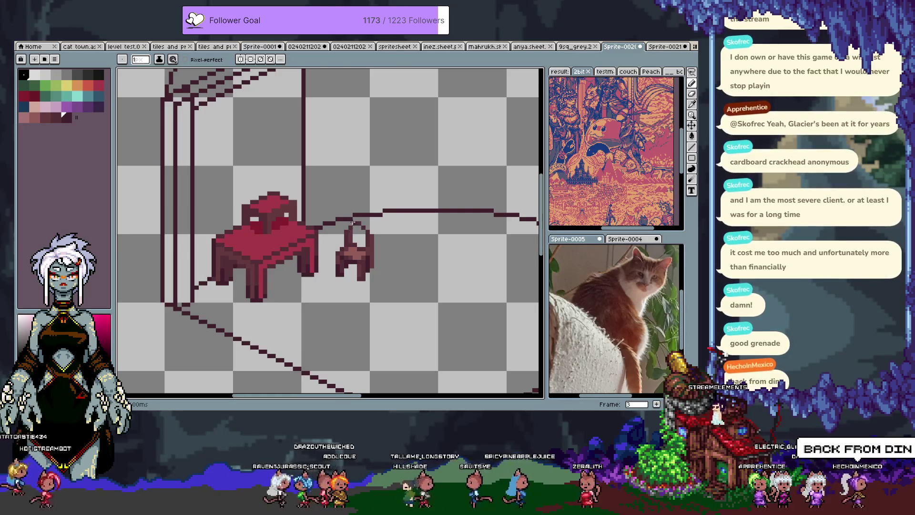
Sample darker maroon shades for the chair back and slide the chair left against the table
key("m")
left_click_drag(388, 241, 367, 193)
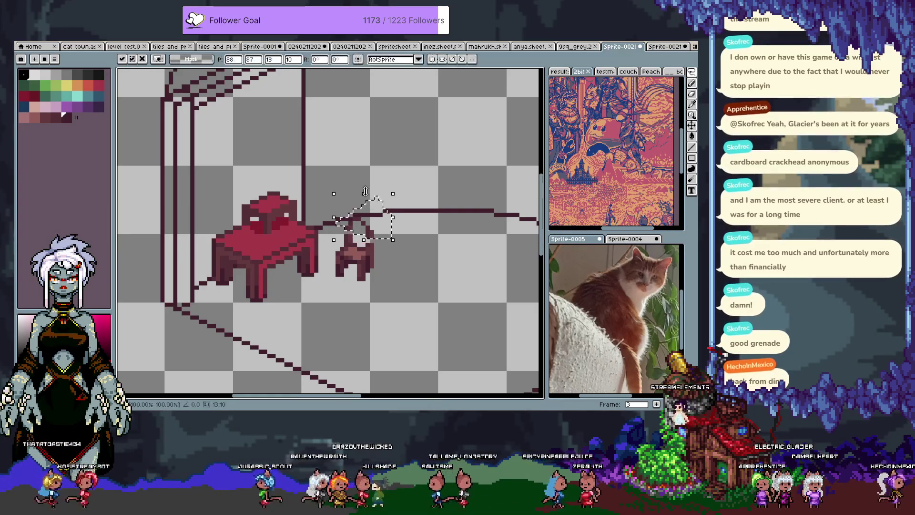
key("ctrl+d")
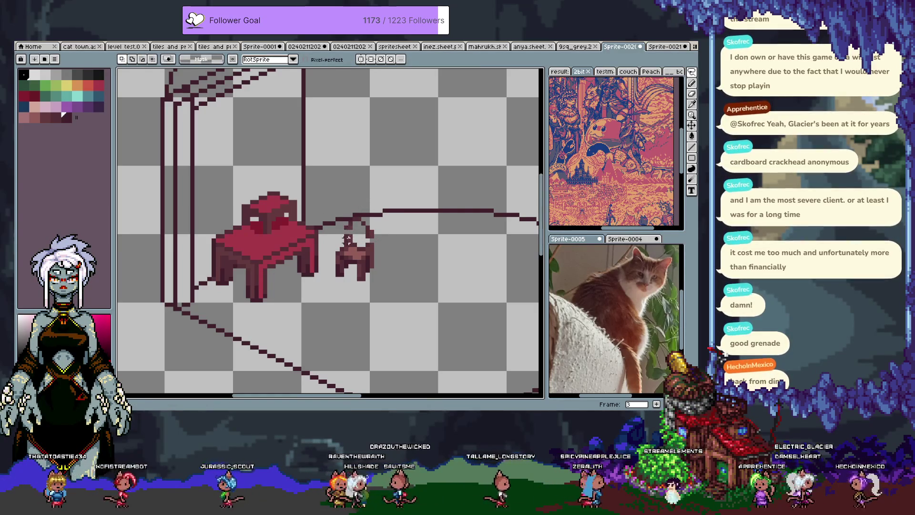
key("b")
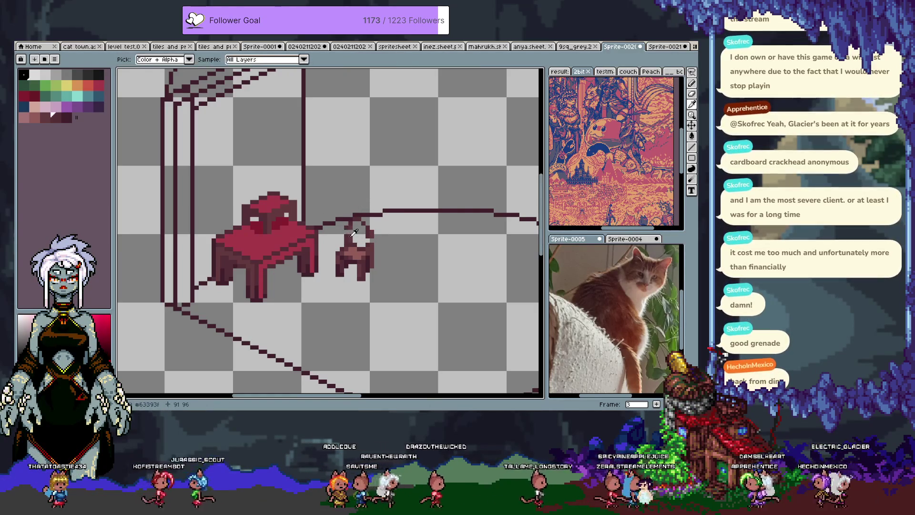
left_click(346, 231, "alt")
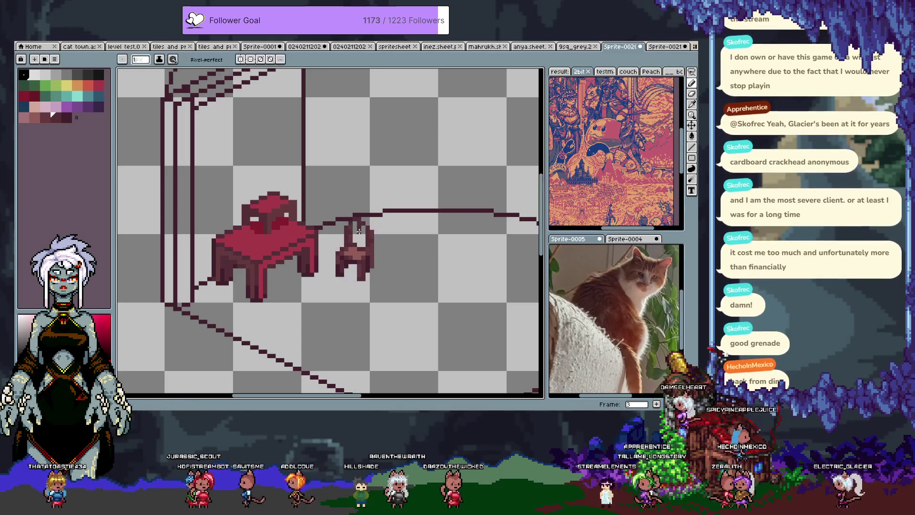
left_click(349, 224, "alt")
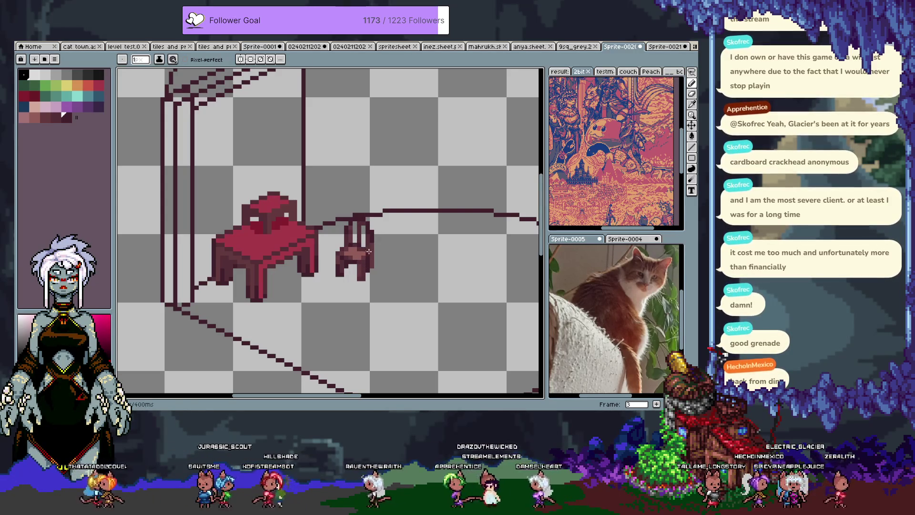
left_click(362, 255, "alt")
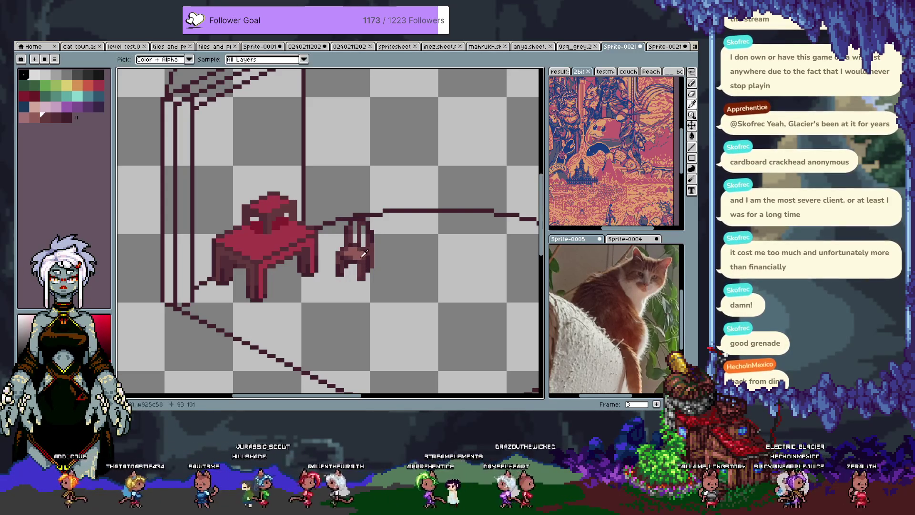
key("v")
left_click_drag(368, 261, 338, 275)
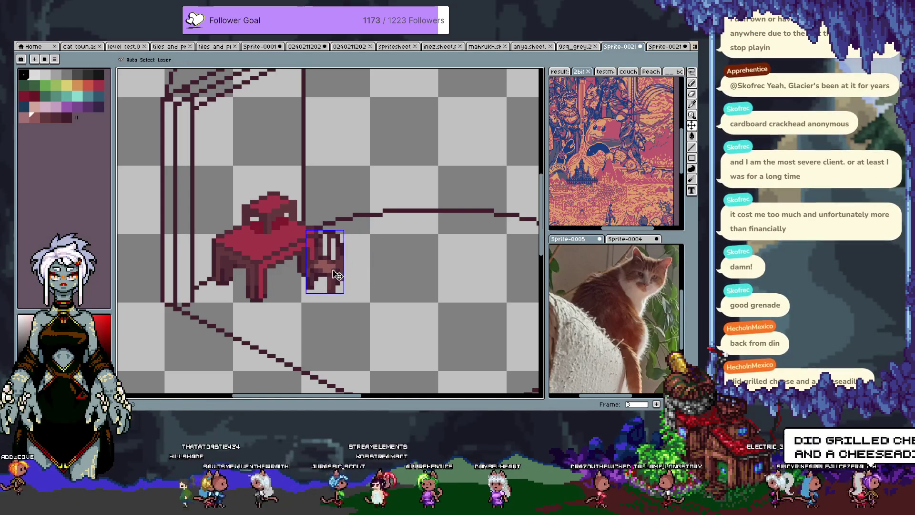
Start a Save As and navigate up into the experiments folder
key("ctrl+s")
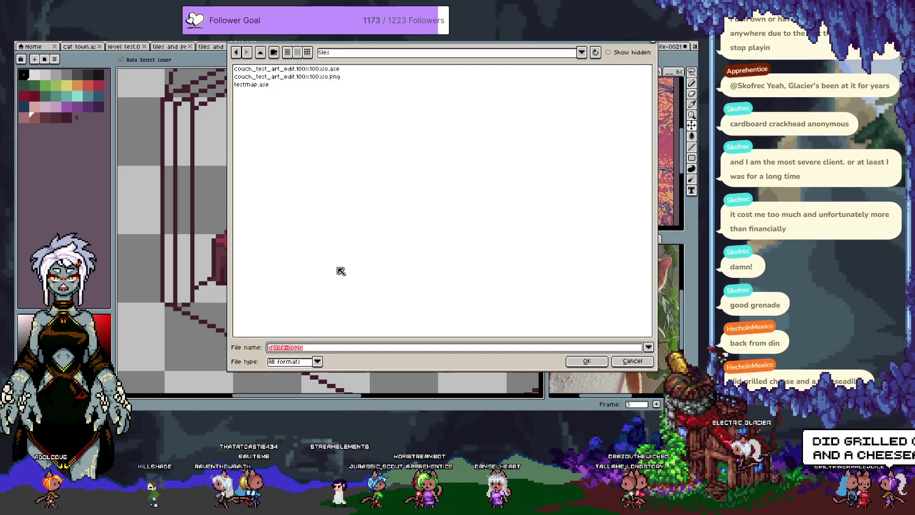
key("Escape")
key("b")
key("ctrl+s")
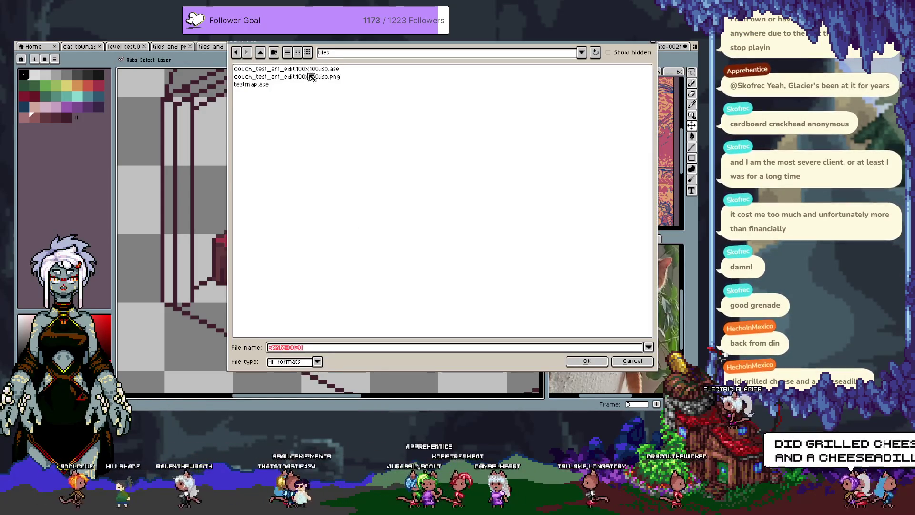
left_click(263, 55)
left_click(263, 56)
left_click(261, 54)
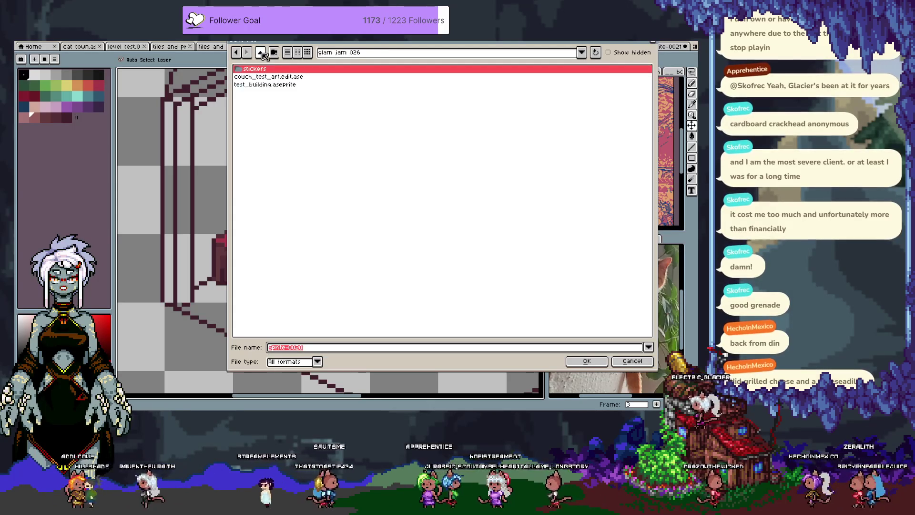
left_click(262, 53)
left_click(261, 54)
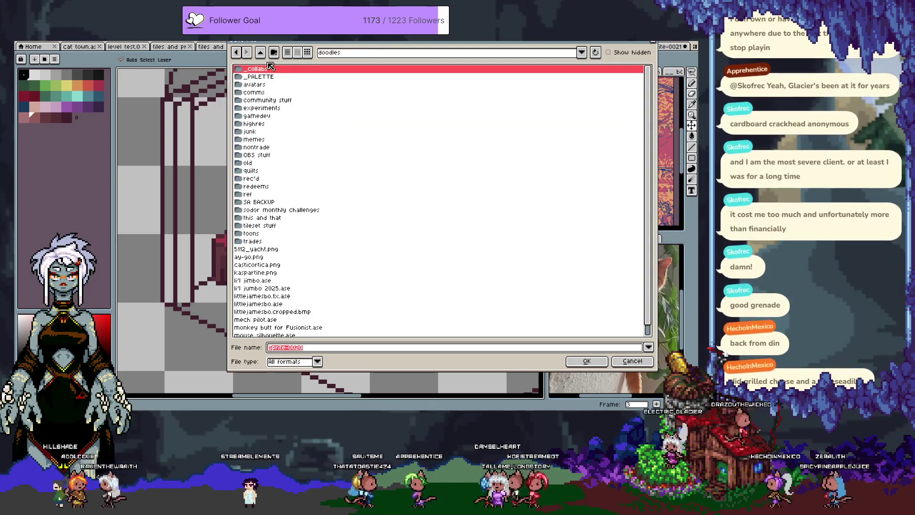
double_click(272, 108)
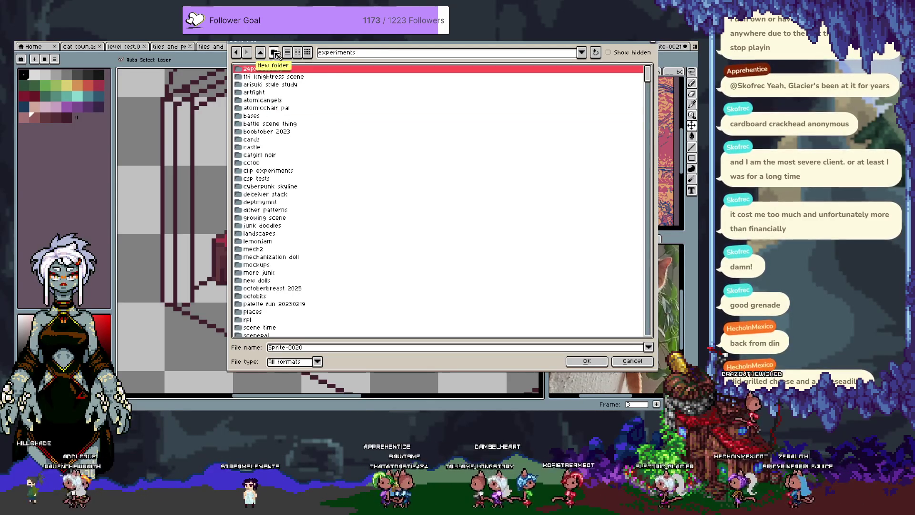
left_click(274, 52)
type("dio")
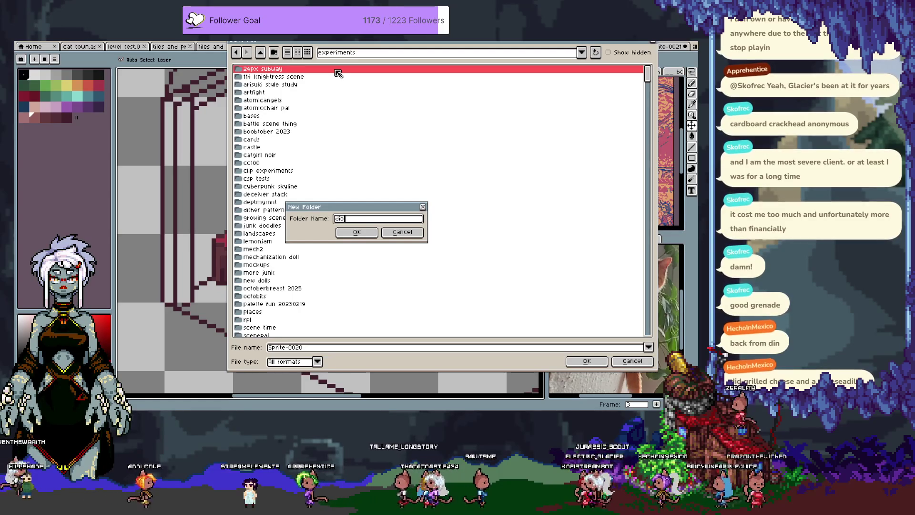
type("ramas")
key("Return")
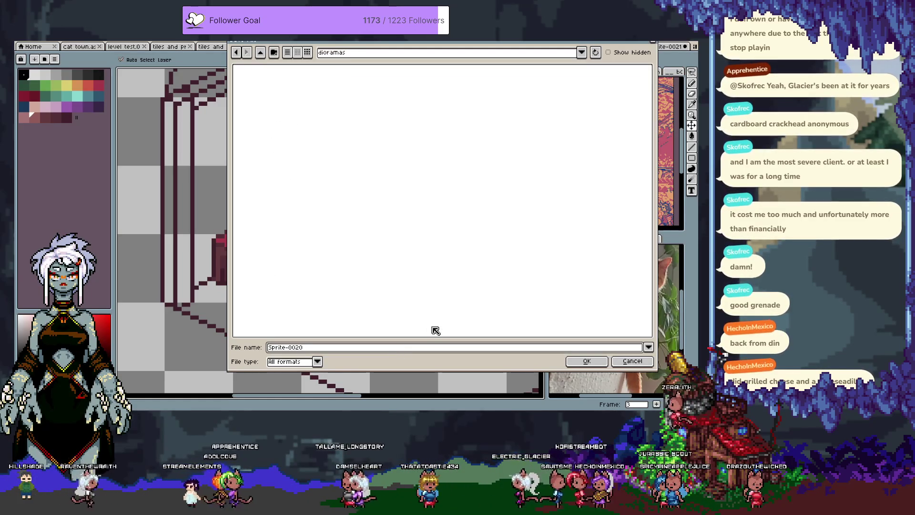
type("026011")
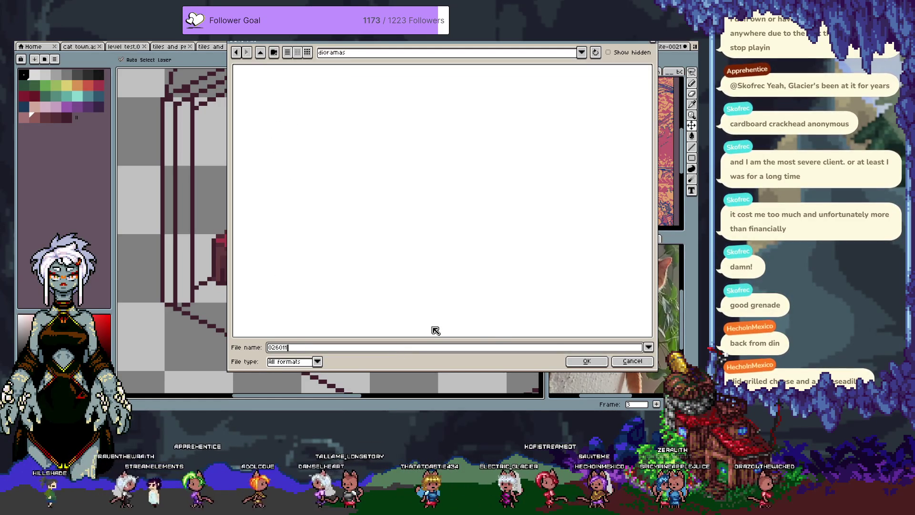
type("52308")
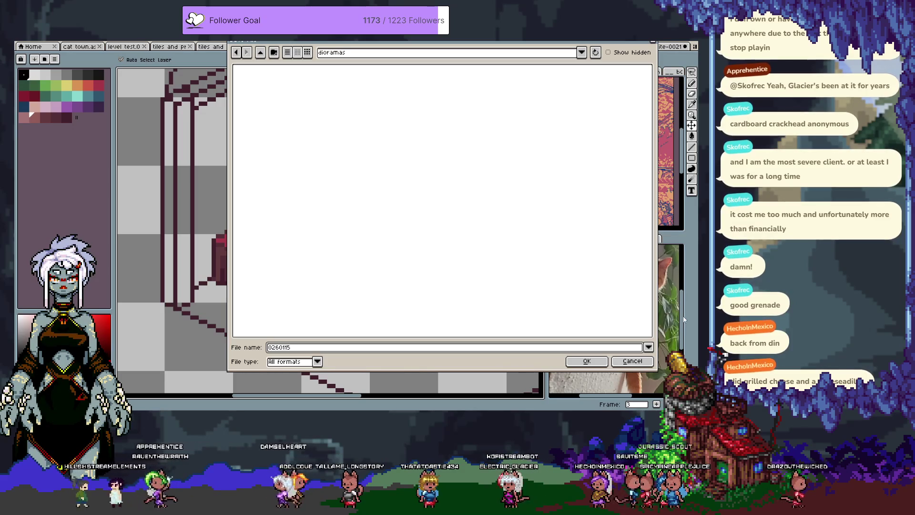
key("Return")
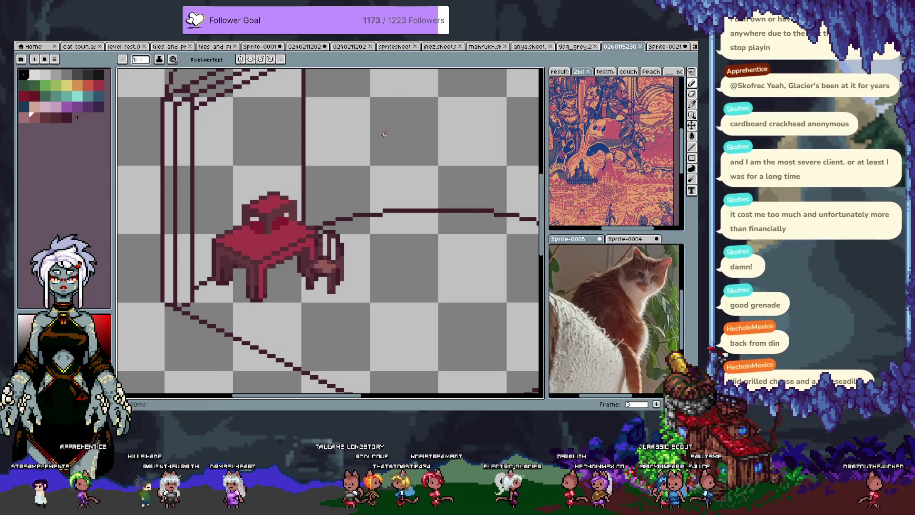
Sample darker colours from the red table and save the drawing
left_click(252, 289, "alt")
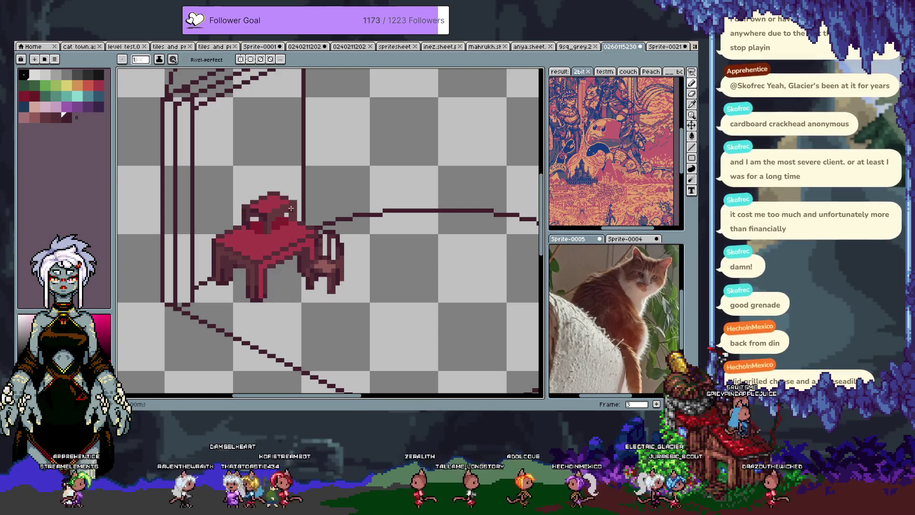
left_click(271, 237, "alt")
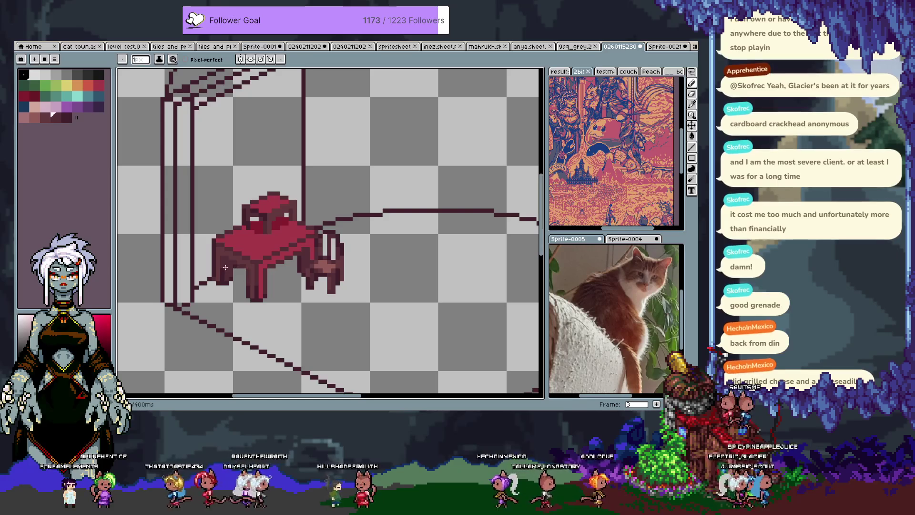
left_click(228, 259, "alt")
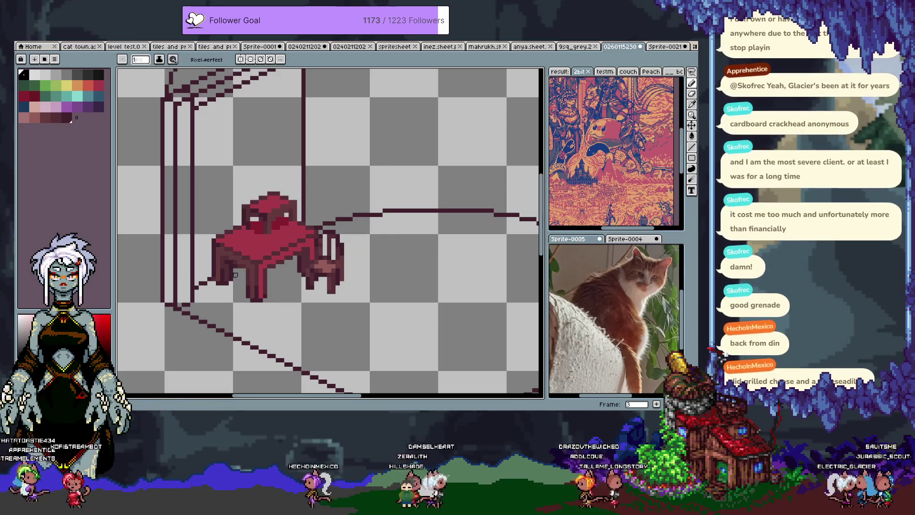
key("ctrl+s")
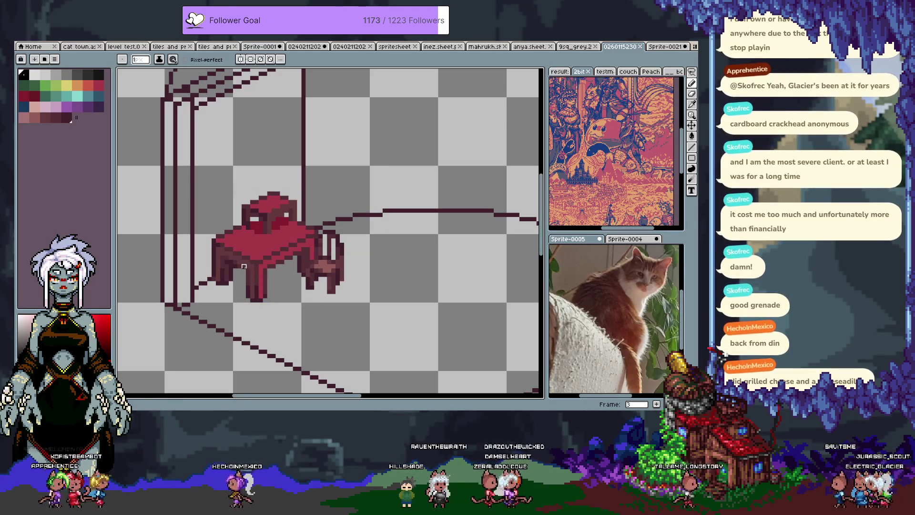
mouse_move(361, 252)
left_mouse_down()
mouse_move(319, 210)
mouse_move(293, 213)
left_mouse_up()
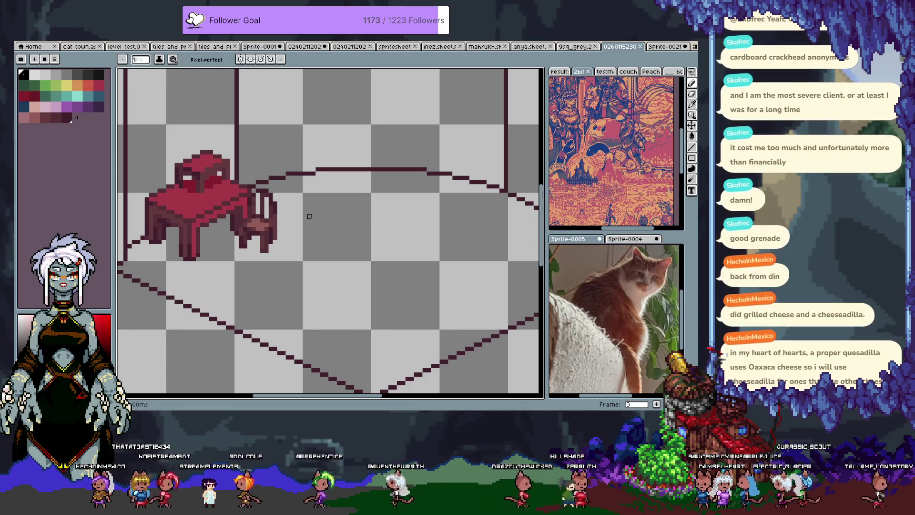
Select and transform a strip beneath the chair legs with the rectangular marquee
left_click_drag(266, 228, 301, 253)
key("v")
key("h")
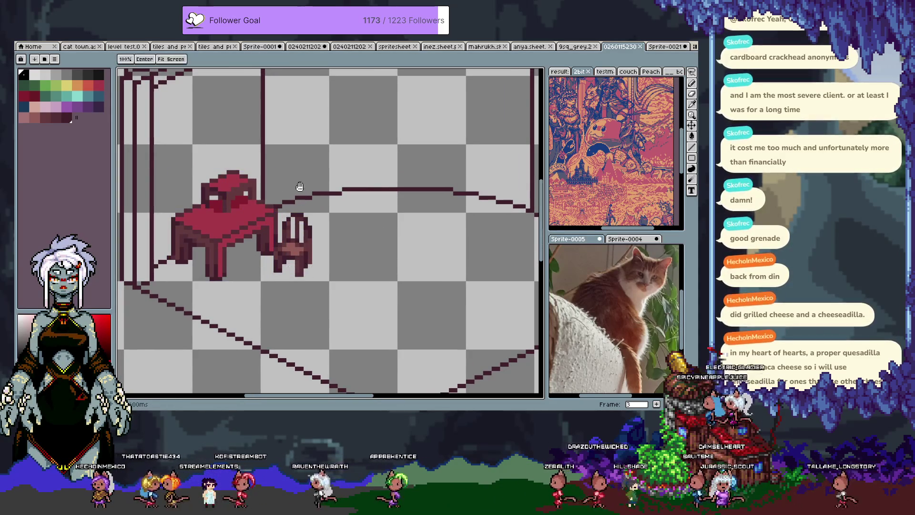
left_click_drag(299, 191, 278, 234)
key("b")
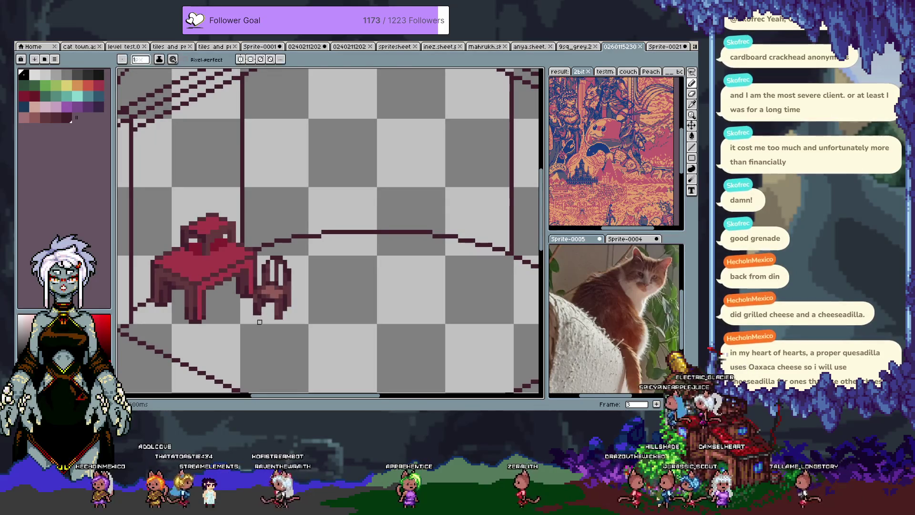
key("m")
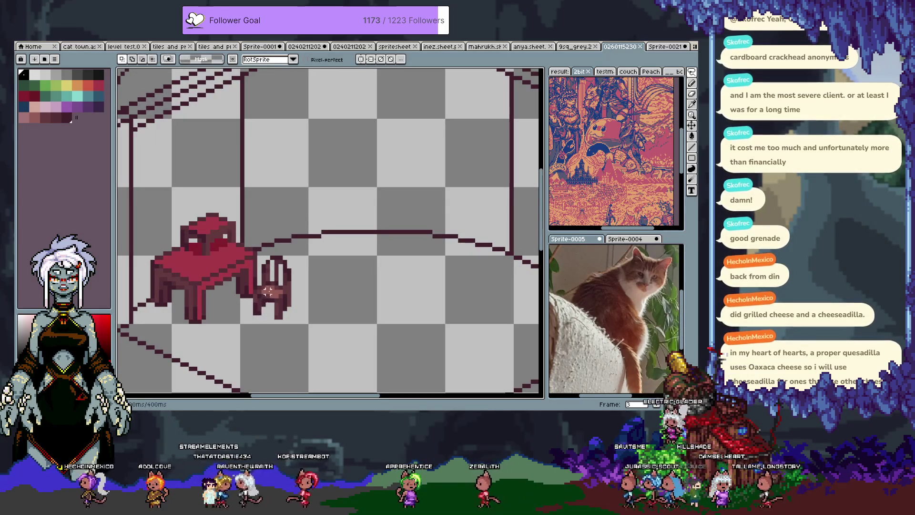
left_click_drag(251, 309, 270, 308)
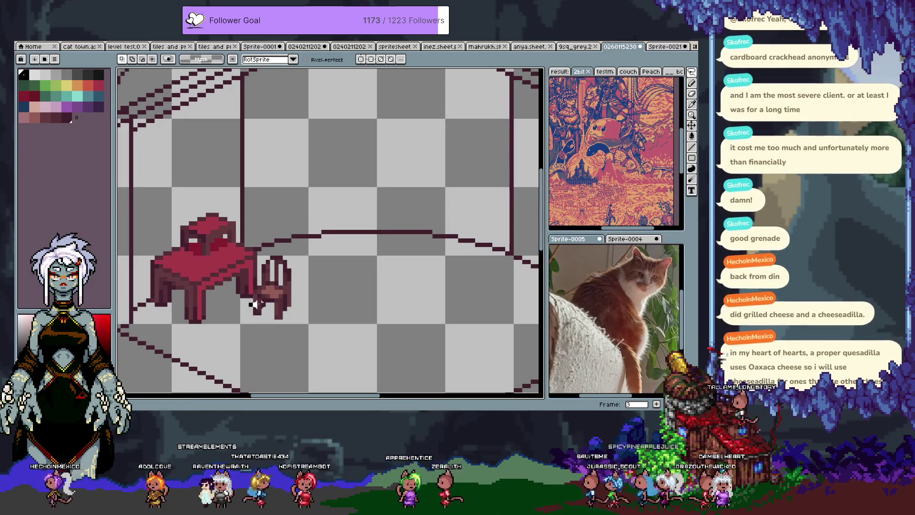
key("m")
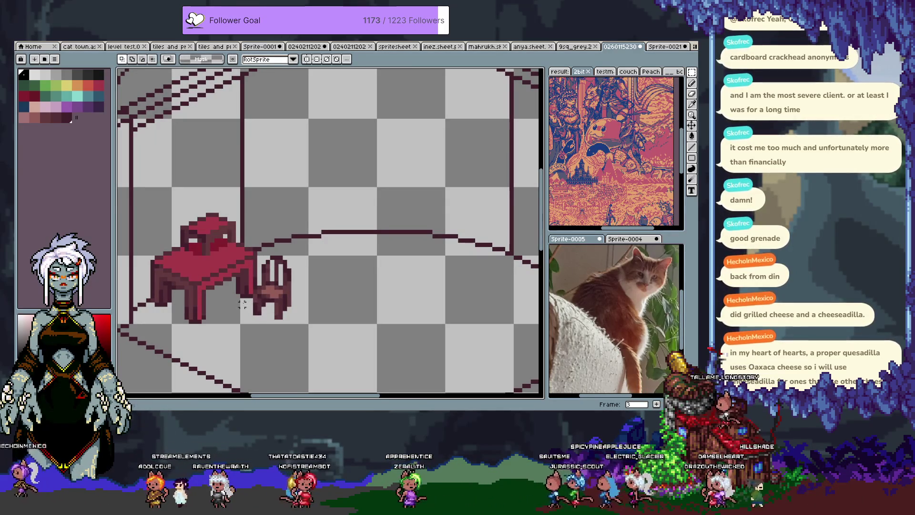
mouse_move(306, 322)
left_mouse_down()
mouse_move(315, 338)
mouse_move(275, 312)
left_mouse_up()
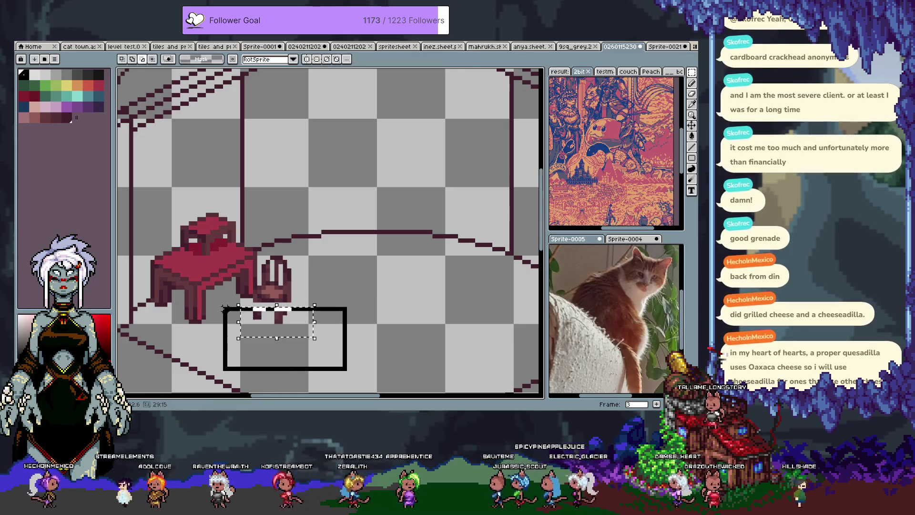
left_click(277, 306)
left_click(341, 296)
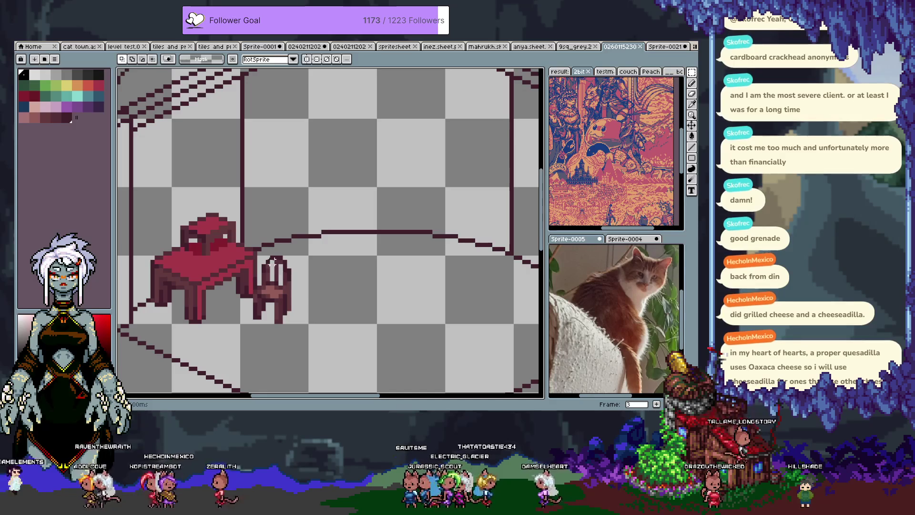
Move the chair's backrest up by one pixel
key("q")
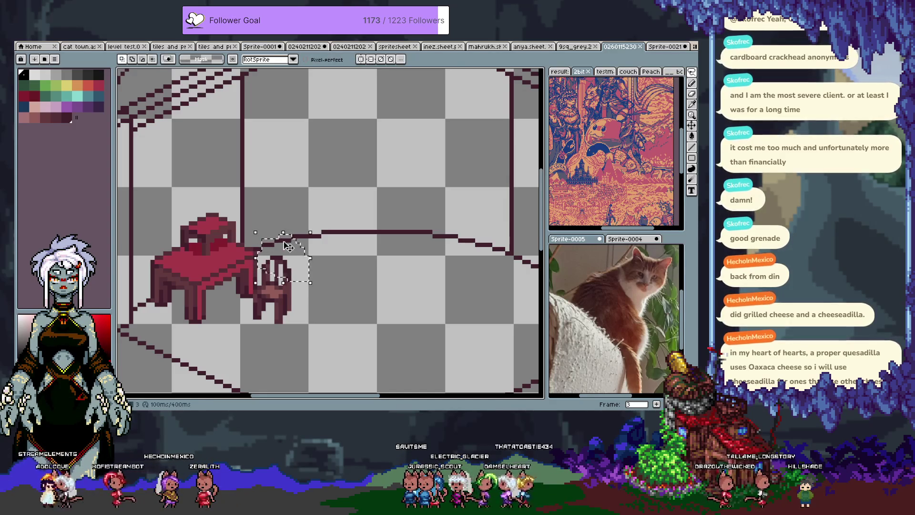
left_click_drag(266, 240, 262, 233)
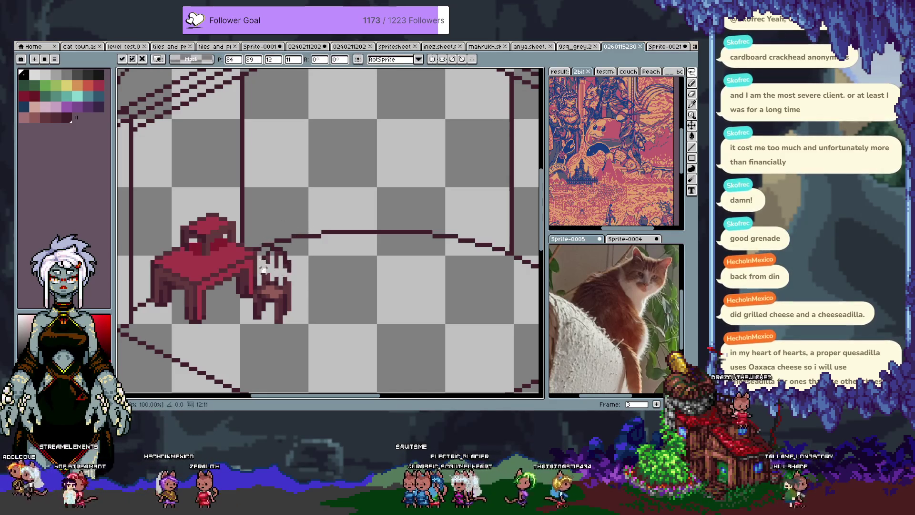
key("ctrl+z")
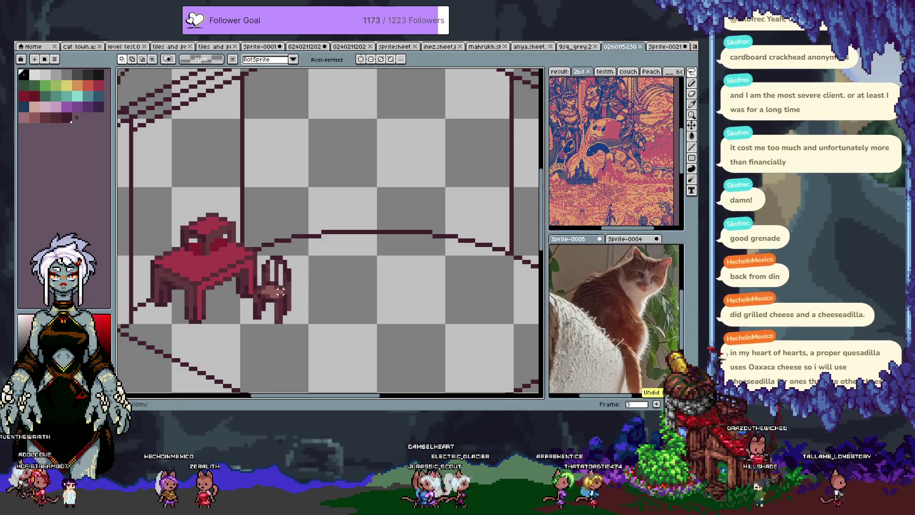
key("m")
left_click_drag(257, 278, 306, 237)
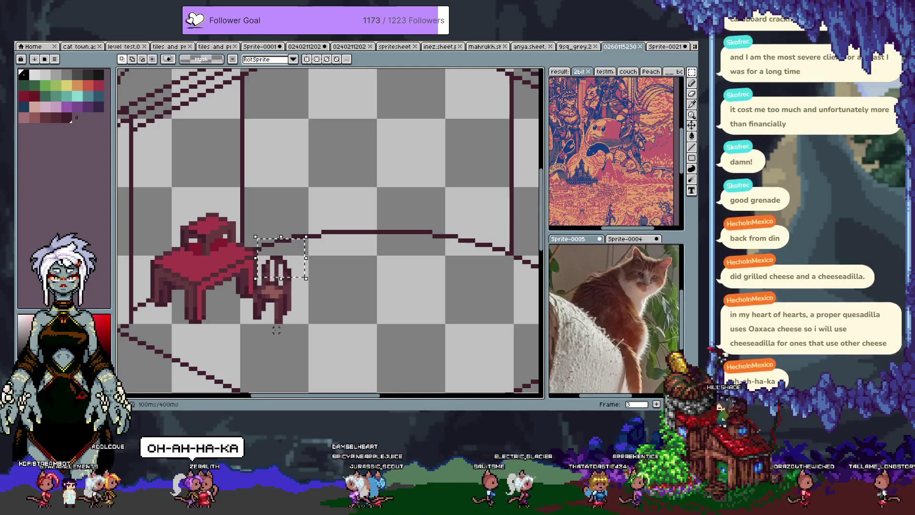
key("Up")
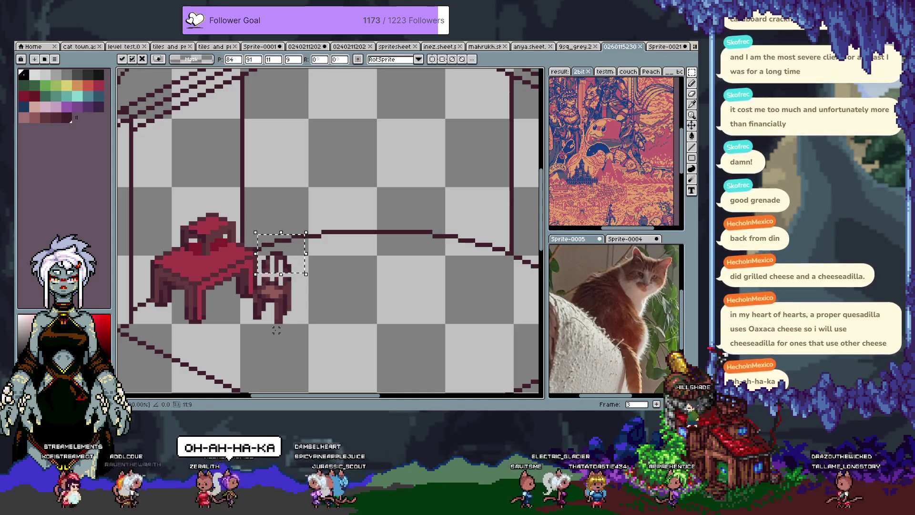
scroll(310, 266, "up", 1)
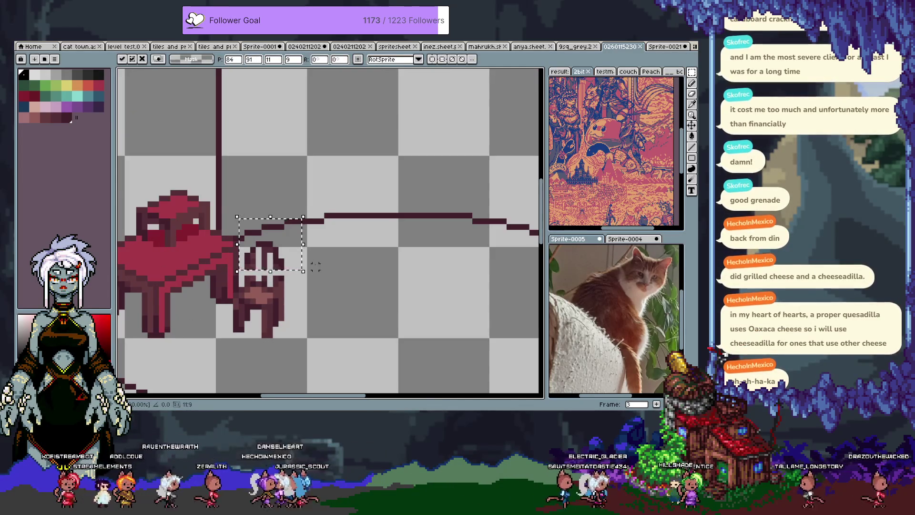
key("Return")
Clear the selection and pick the dark maroon outline colour from the chair
left_click_drag(304, 262, 237, 270)
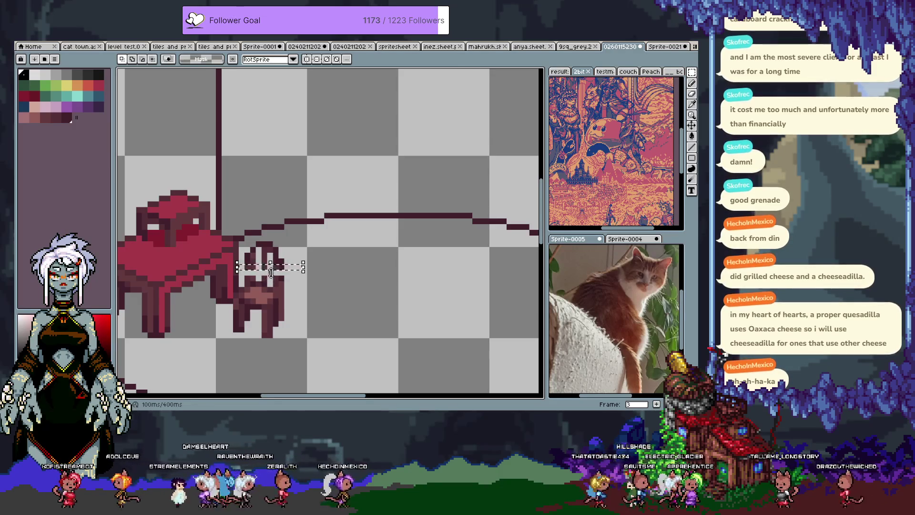
left_click(304, 283)
key("i")
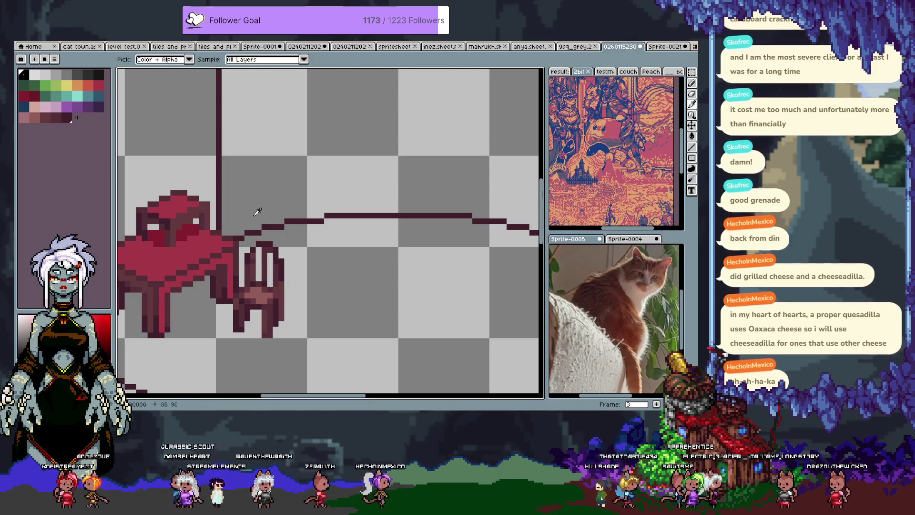
left_click(254, 262, "alt")
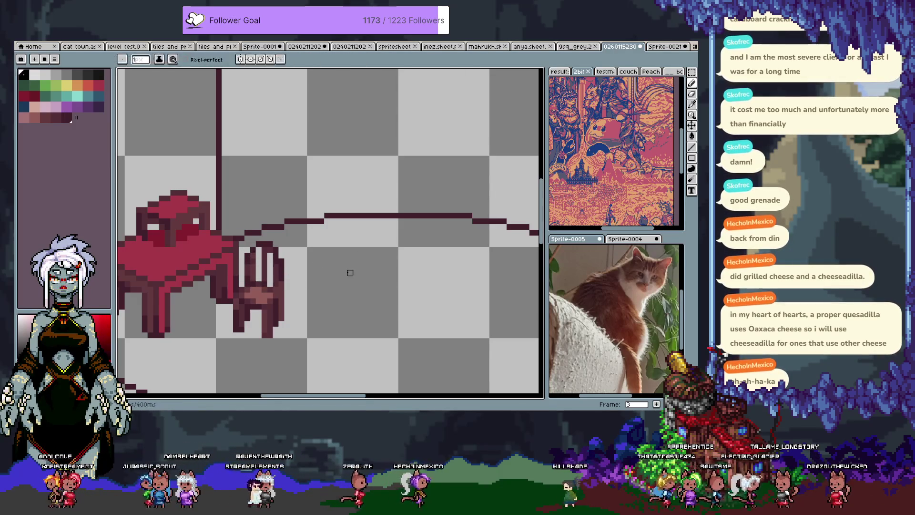
left_click(249, 288, "alt")
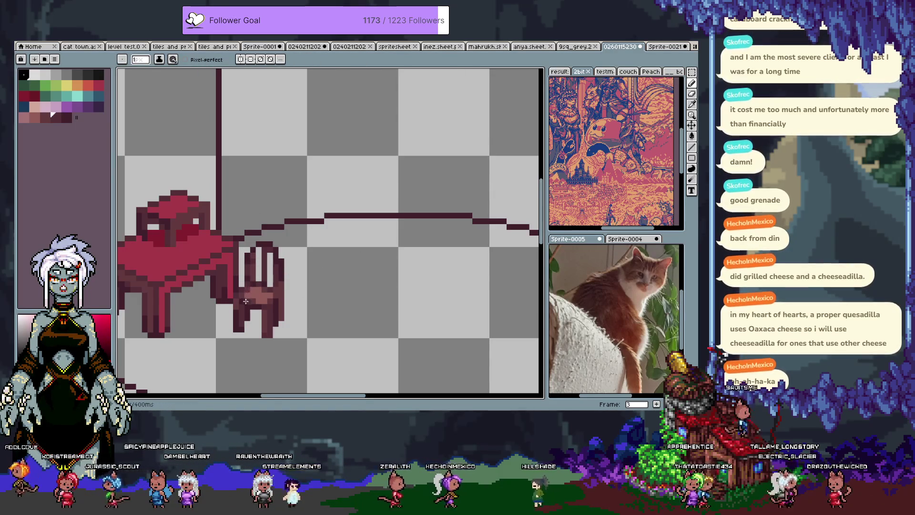
scroll(267, 315, "down", 2)
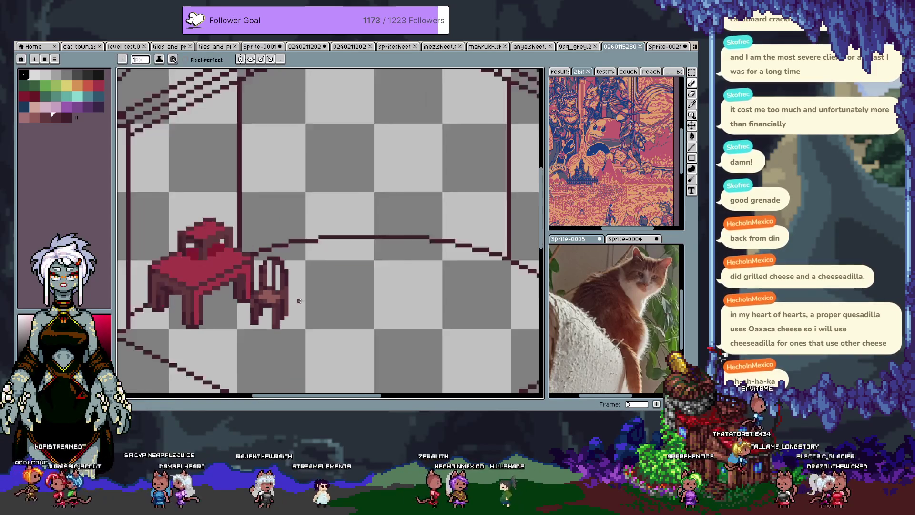
scroll(286, 315, "down", 1)
scroll(400, 249, "up", 2)
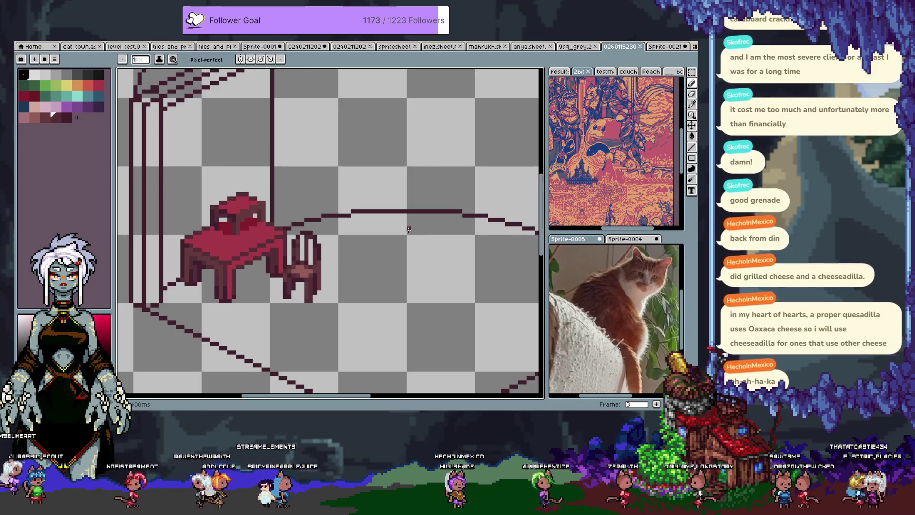
Hide the Sadie01 furniture layer while framing the back-left corner
mouse_move(409, 229)
left_mouse_down()
mouse_move(284, 192)
mouse_move(284, 208)
mouse_move(232, 218)
left_mouse_up()
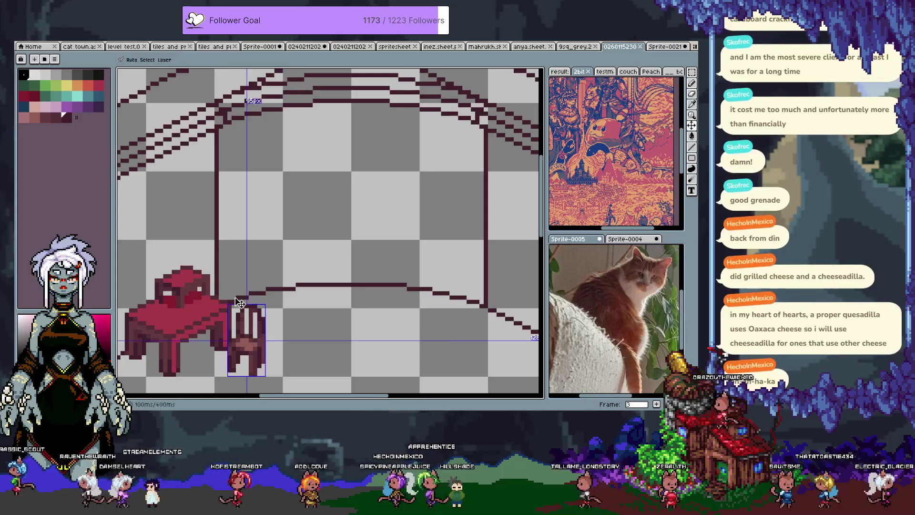
key("b")
left_click_drag(241, 303, 256, 280)
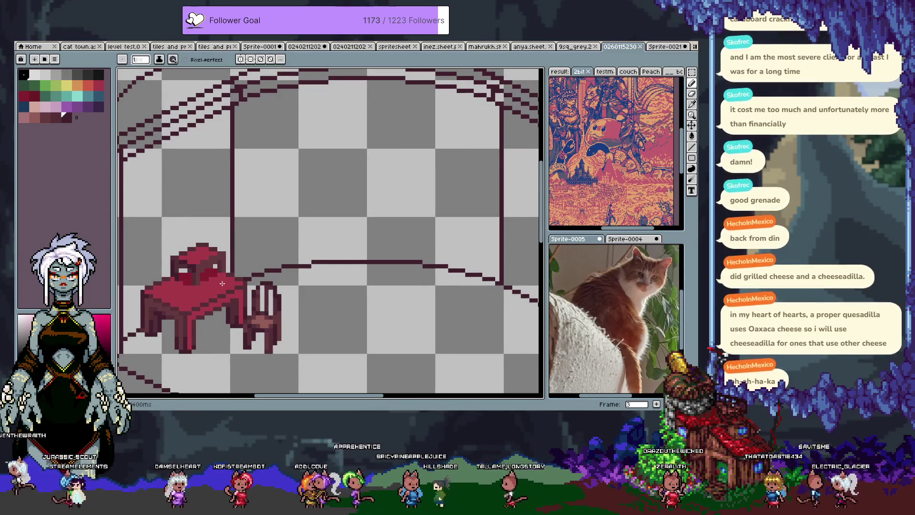
key("Tab")
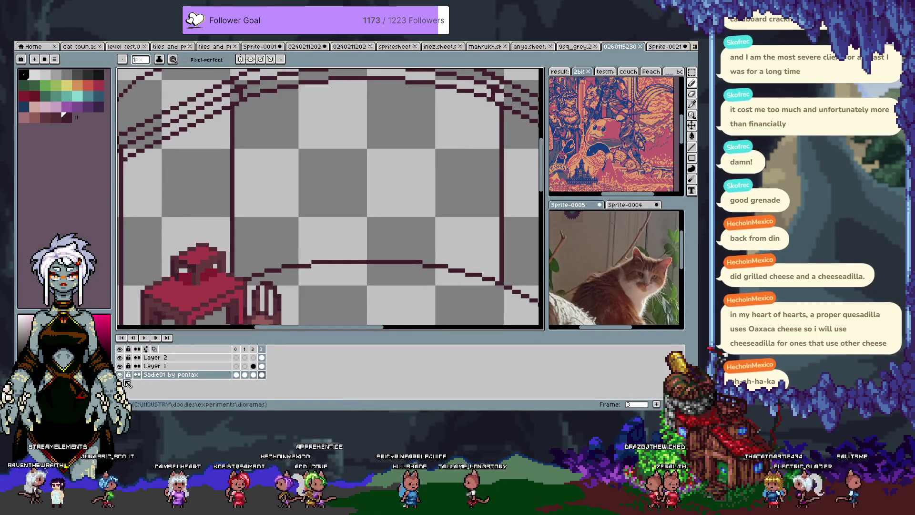
left_click(120, 375)
key("Tab")
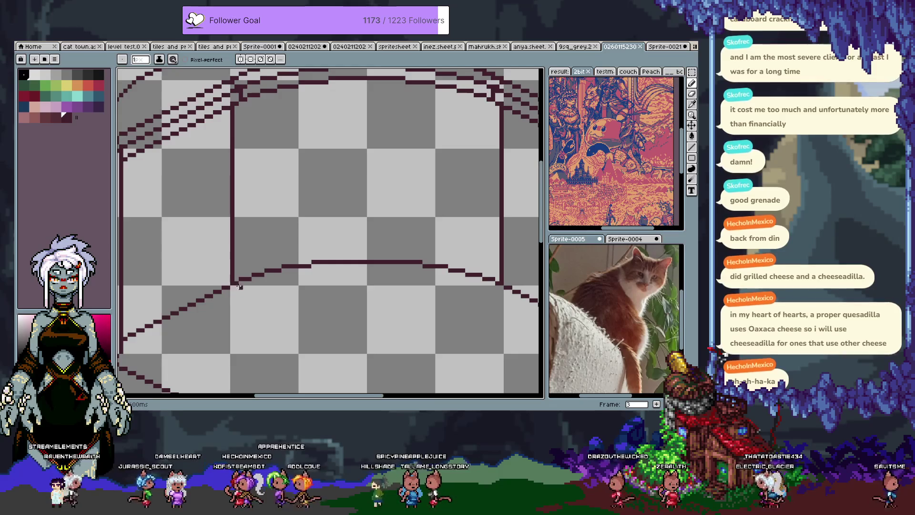
Draw two parallel vertical wall lines beside the back-left corner line
left_click_drag(236, 286, 281, 241)
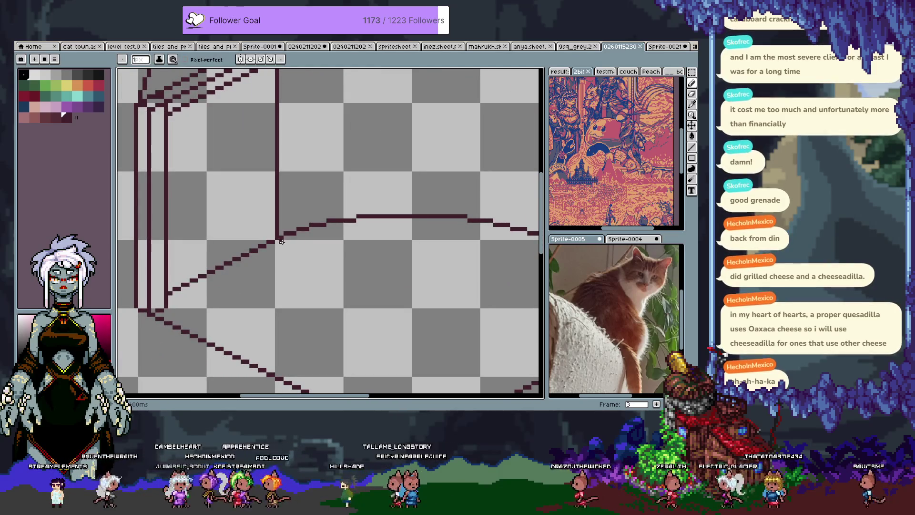
mouse_move(287, 242)
left_mouse_down()
mouse_move(282, 321)
mouse_move(283, 136)
left_mouse_up()
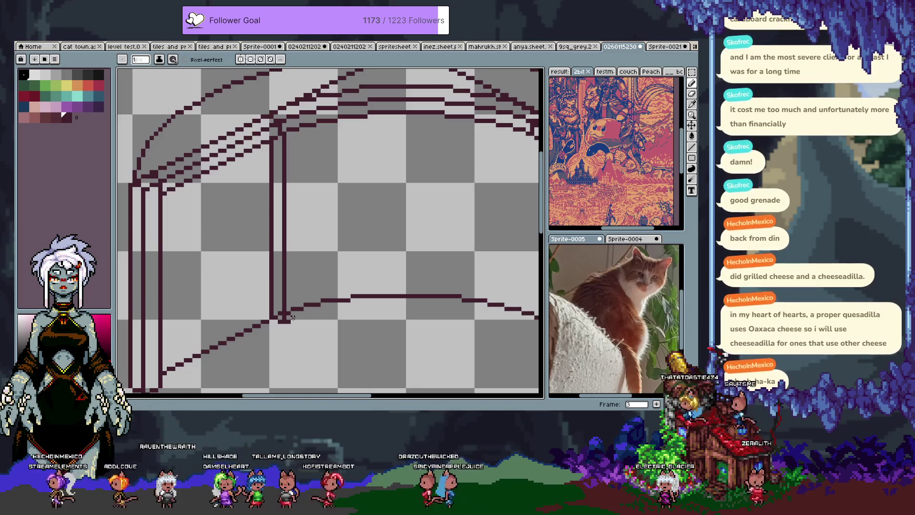
left_click_drag(297, 312, 285, 157)
left_click_drag(315, 229, 254, 219)
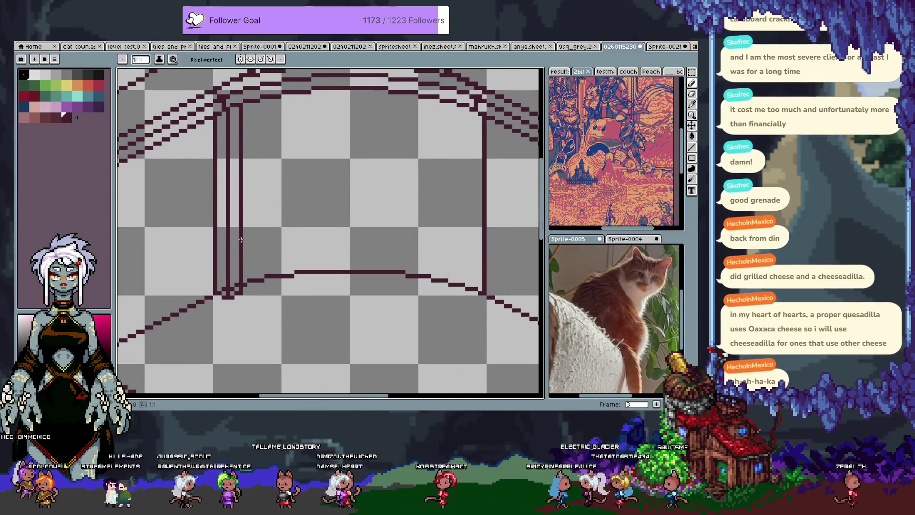
Copy the lower floor curve upward as a parallel outline and show Sadie01 again
key("m")
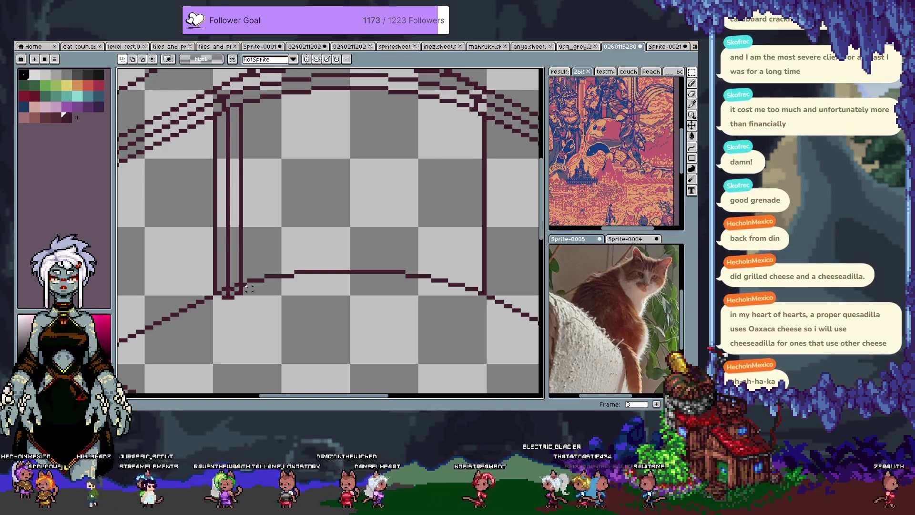
left_click_drag(245, 258, 480, 301)
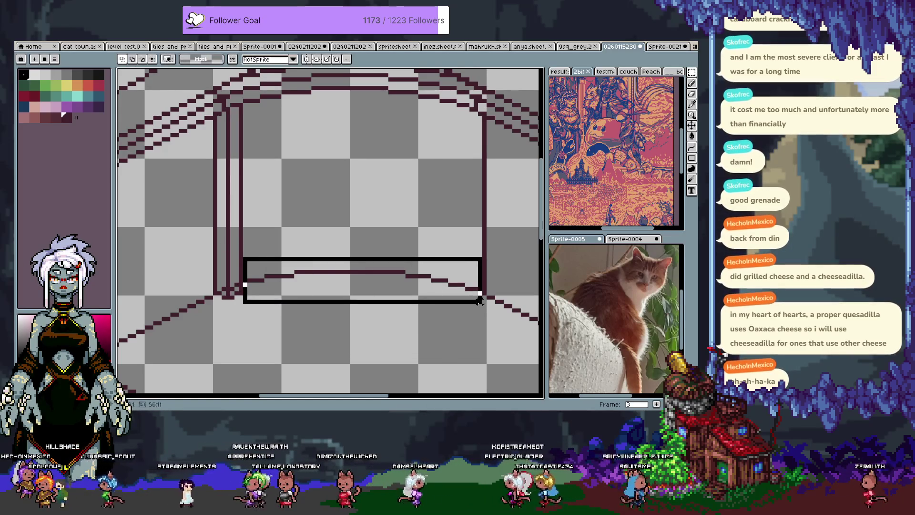
mouse_move(414, 277)
left_mouse_down("ctrl")
mouse_move(413, 185)
mouse_move(411, 222)
left_mouse_up("ctrl")
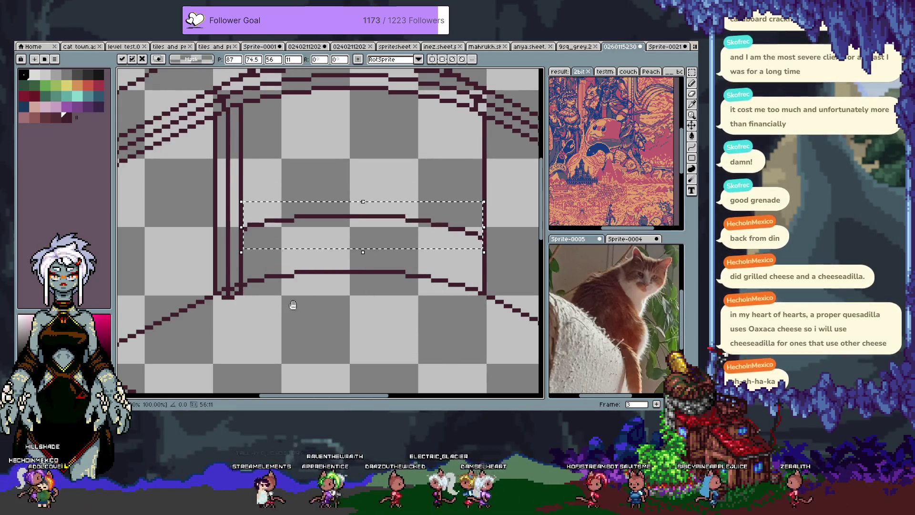
left_click_drag(310, 297, 355, 237)
key("Tab")
left_click(122, 365)
left_click_drag(419, 163, 334, 211)
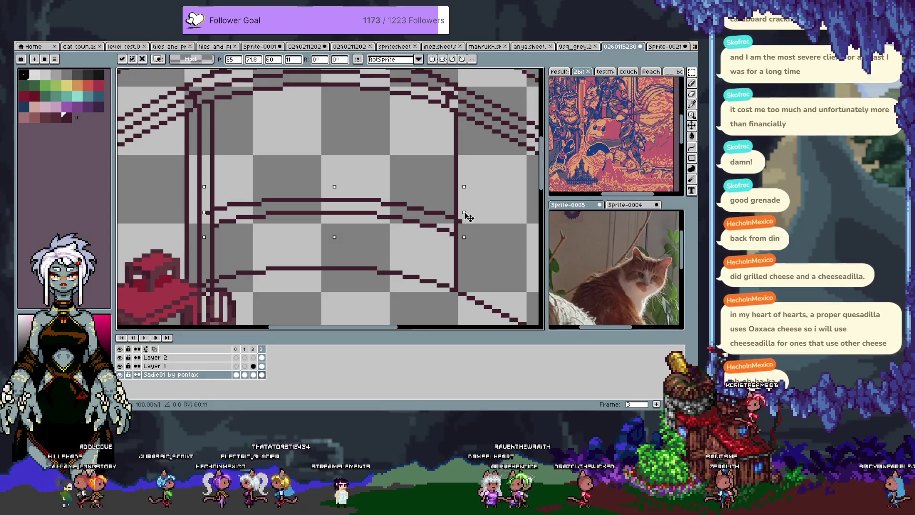
left_click_drag(358, 209, 361, 212)
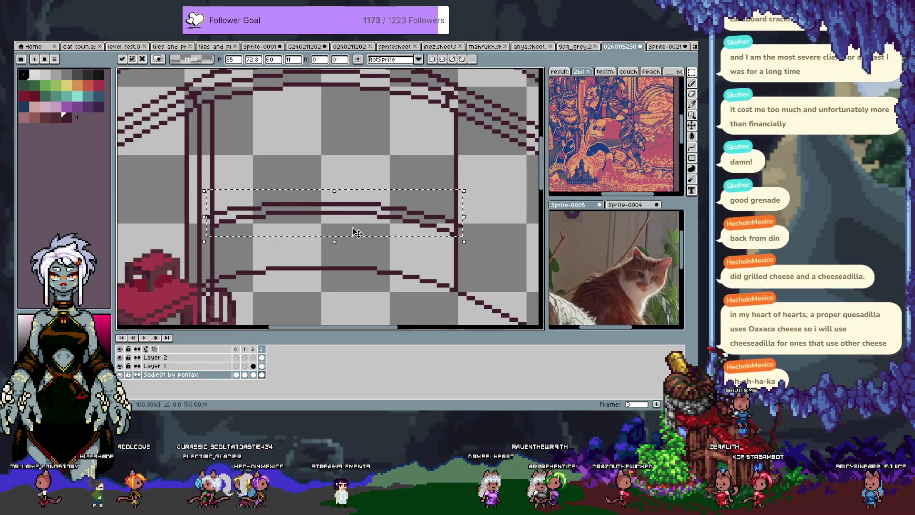
key("Return")
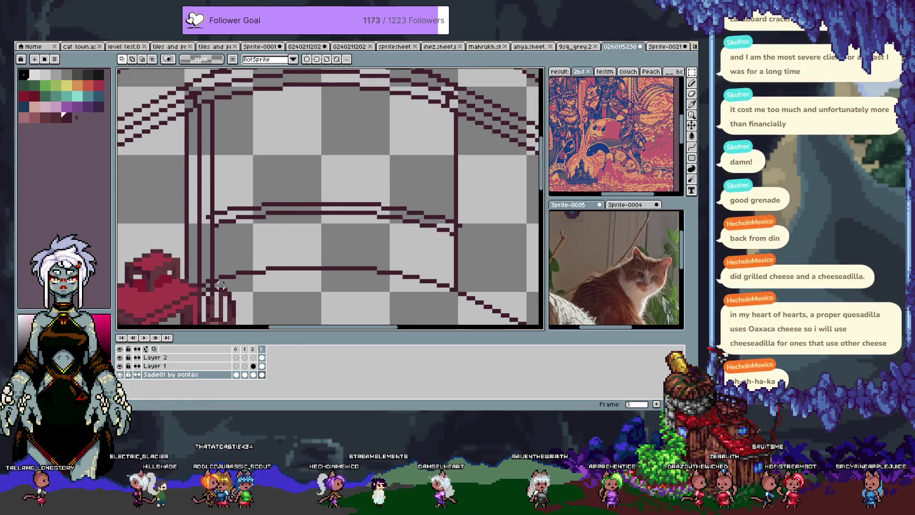
Draw a straight horizontal guide line across the room's back wall
left_click_drag(276, 263, 456, 281)
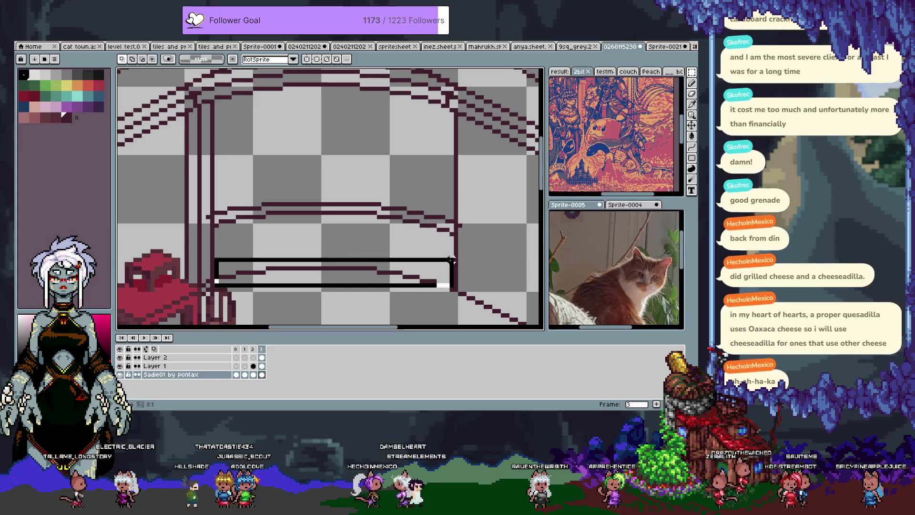
mouse_move(346, 273)
left_mouse_down()
mouse_move(354, 182)
mouse_move(333, 121)
left_mouse_up()
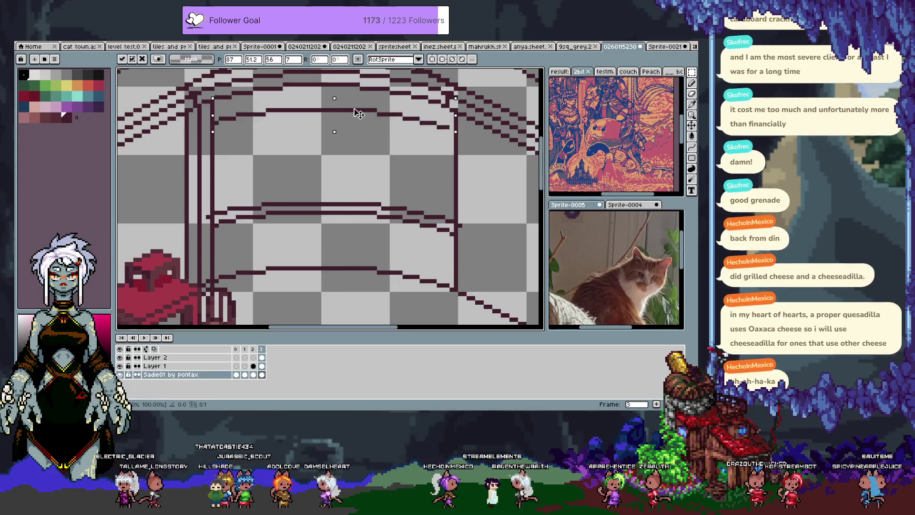
key("Escape")
key("b")
key("ctrl+d")
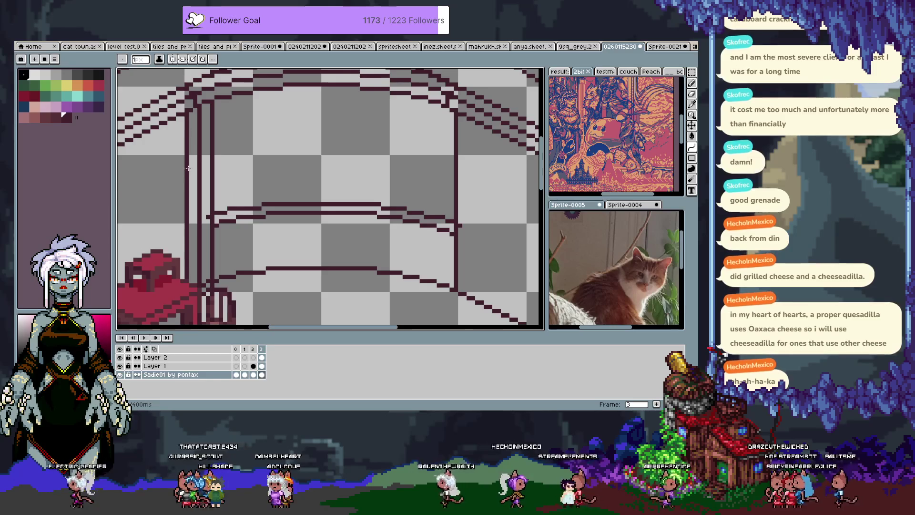
mouse_move(408, 153)
left_mouse_down()
mouse_move(448, 157)
mouse_move(257, 112)
left_mouse_up()
Trace a line along the upper wall curve, then undo that stroke
scroll(257, 113, "up", 5)
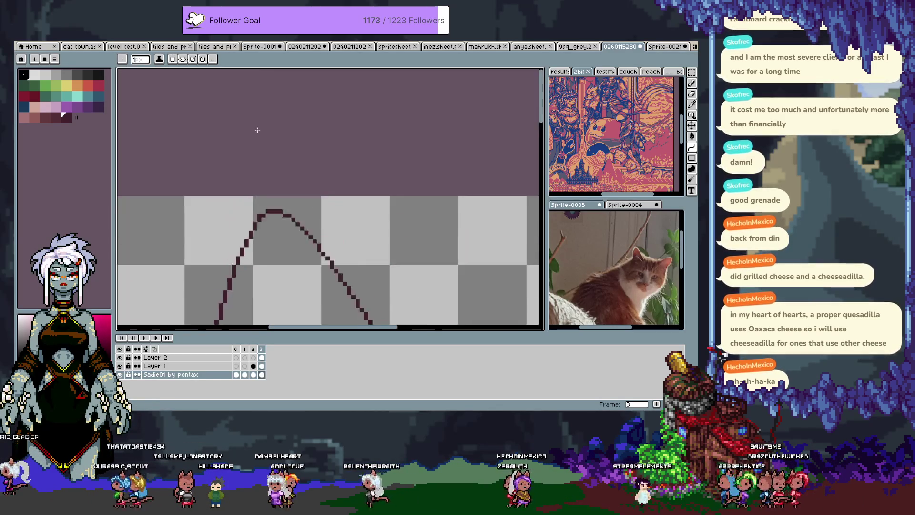
scroll(264, 285, "down", 3)
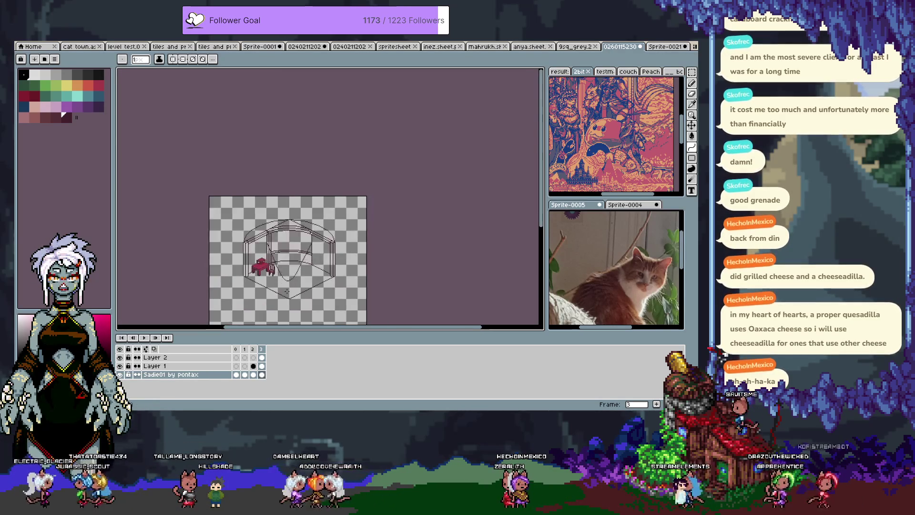
scroll(287, 222, "up", 3)
scroll(281, 173, "up", 1)
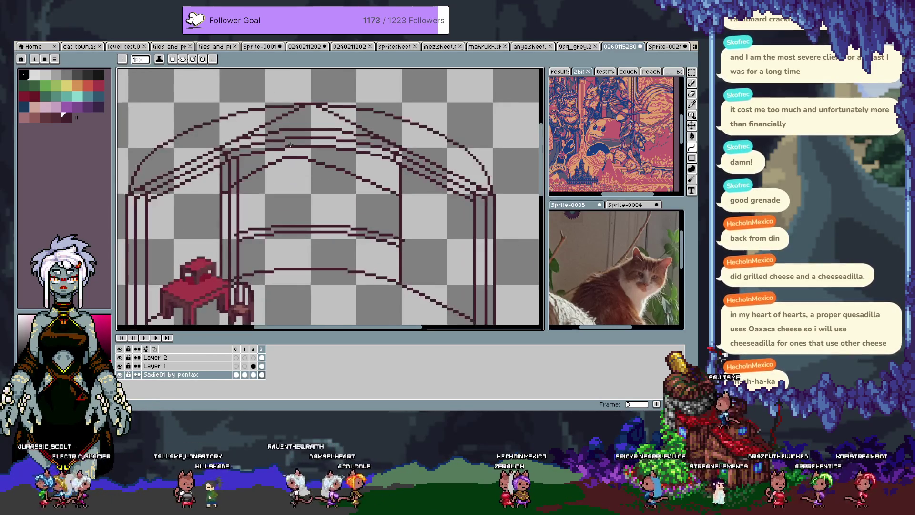
left_click_drag(281, 128, 342, 129)
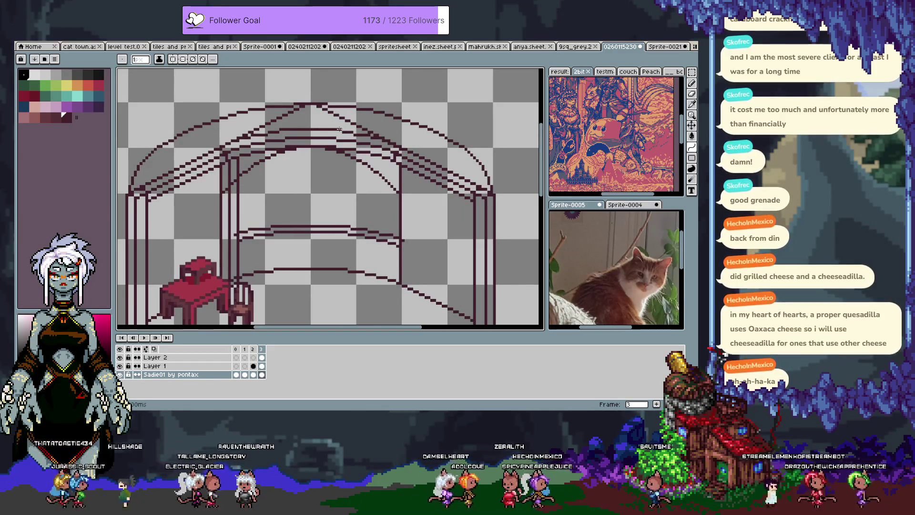
scroll(283, 209, "up", 1)
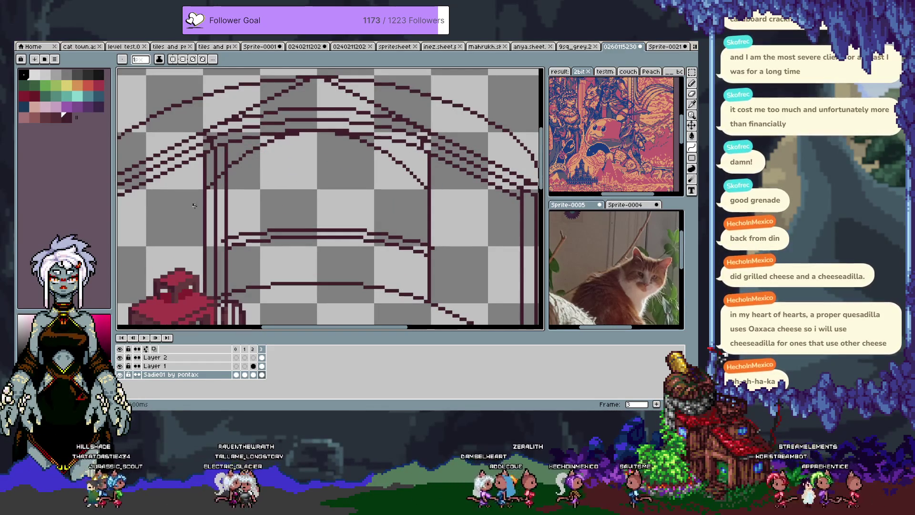
key("b")
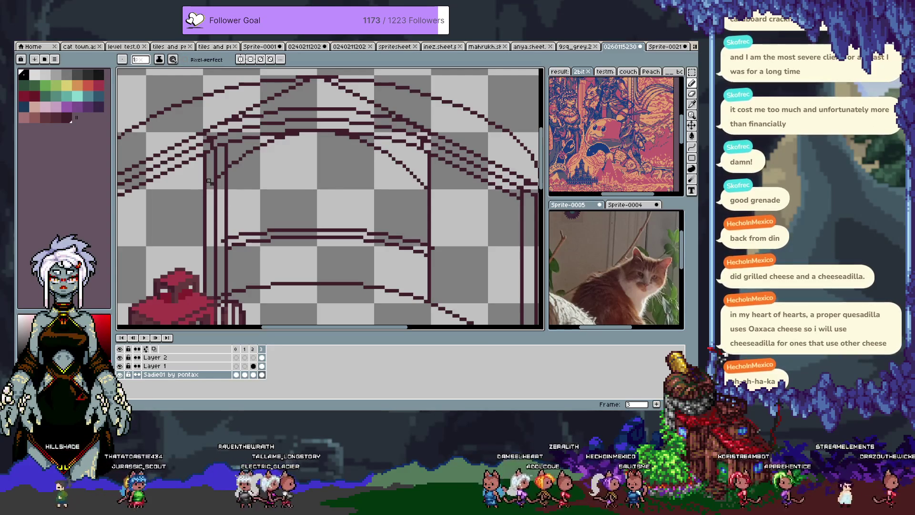
key("ctrl+z")
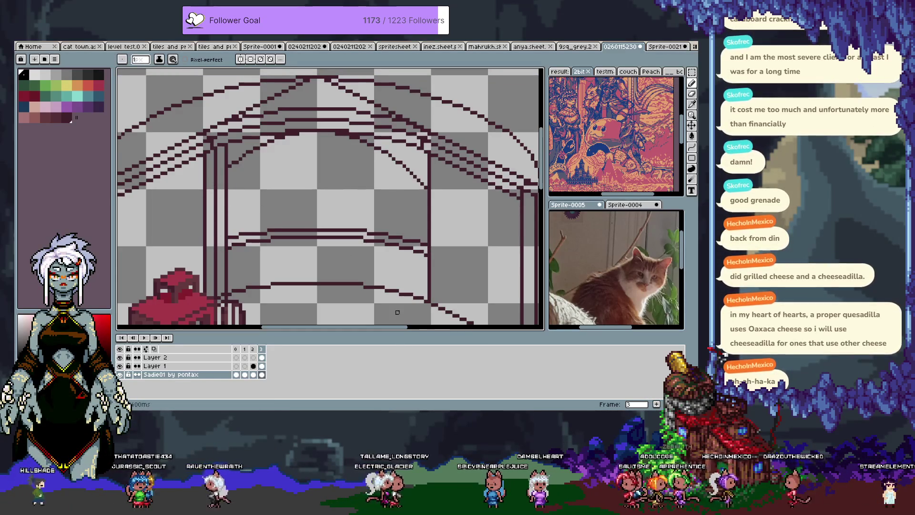
scroll(348, 273, "up", 1)
Draw a dark line across the room's middle with the Curve tool, bending it upward and leftward
mouse_move(343, 271)
left_mouse_down()
mouse_move(234, 240)
mouse_move(235, 219)
left_mouse_up()
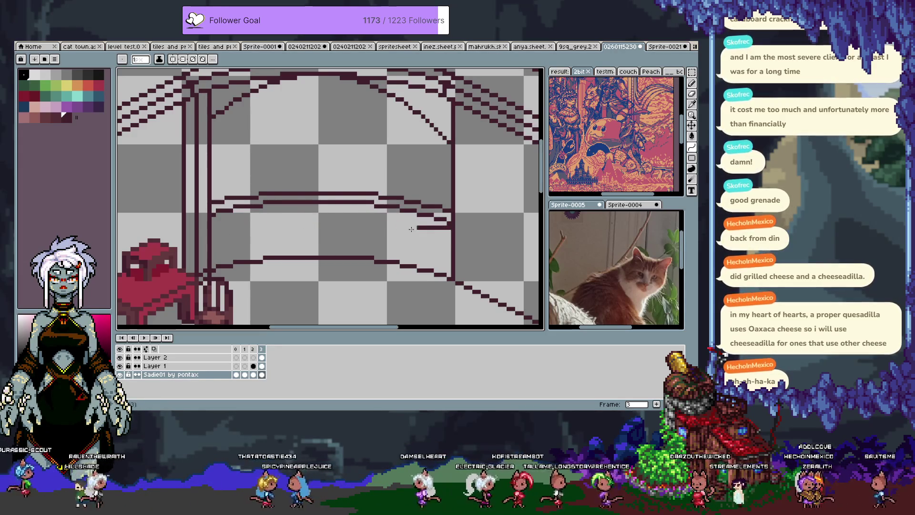
left_click(307, 220, "shift")
key("ctrl+z")
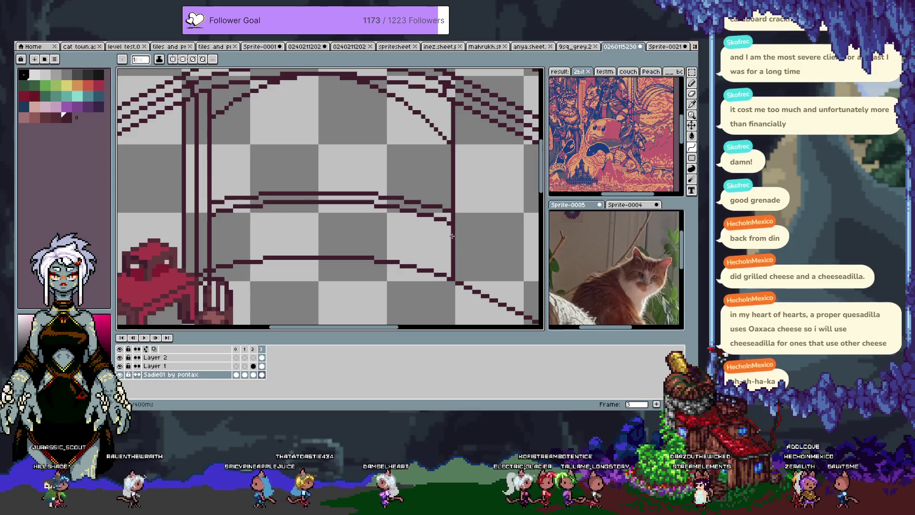
mouse_move(452, 233)
left_mouse_down()
mouse_move(187, 231)
mouse_move(261, 208)
mouse_move(251, 206)
mouse_move(376, 208)
mouse_move(268, 258)
mouse_move(299, 227)
left_mouse_up()
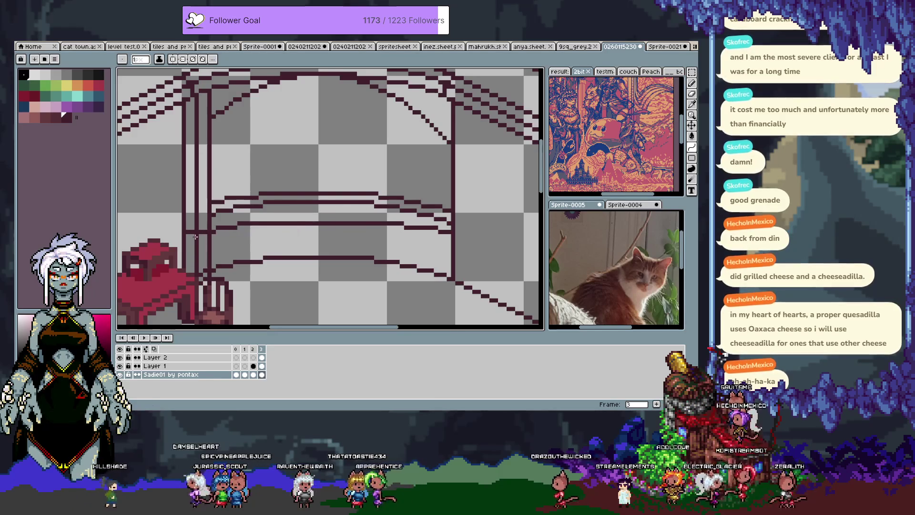
left_click_drag(452, 231, 189, 232)
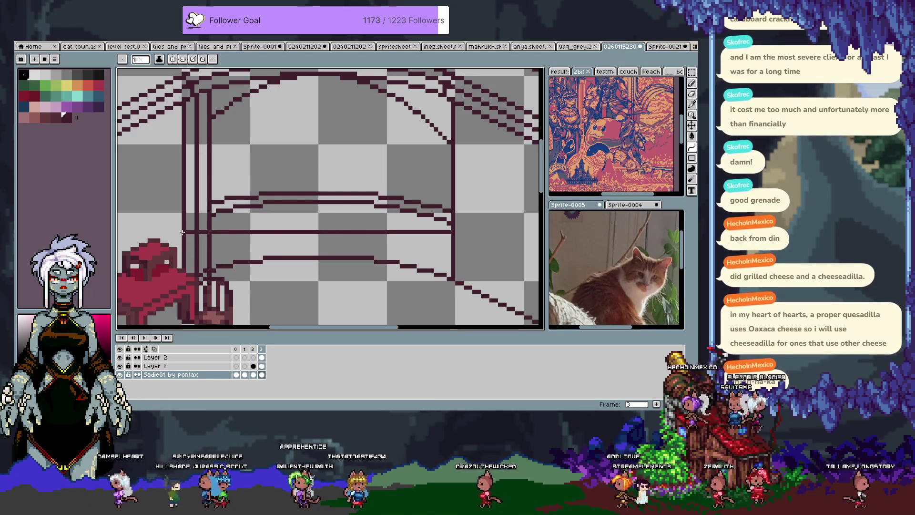
left_click_drag(182, 232, 380, 208)
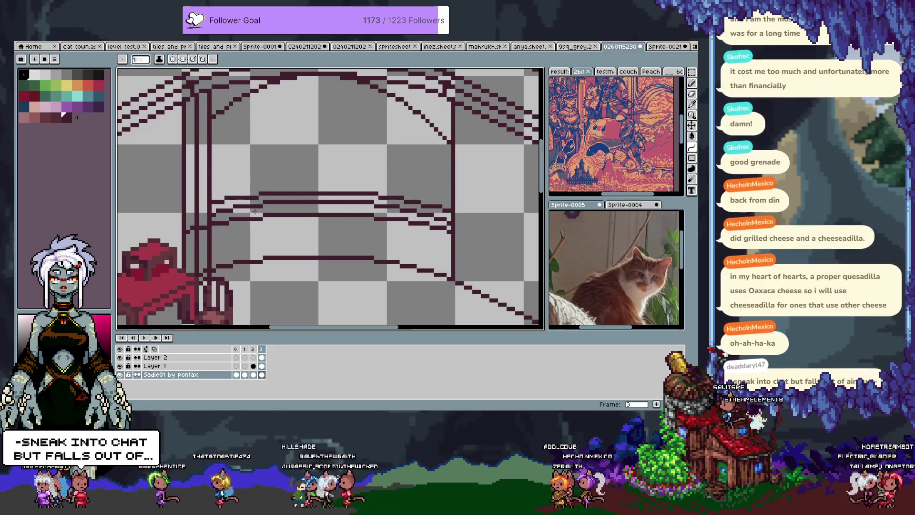
key("Escape")
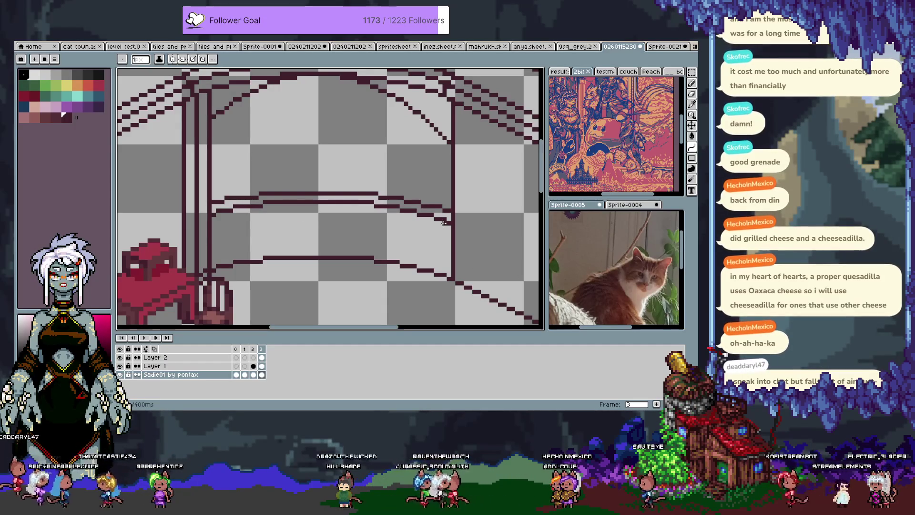
mouse_move(450, 232)
left_mouse_down()
mouse_move(188, 232)
mouse_move(358, 202)
left_mouse_up()
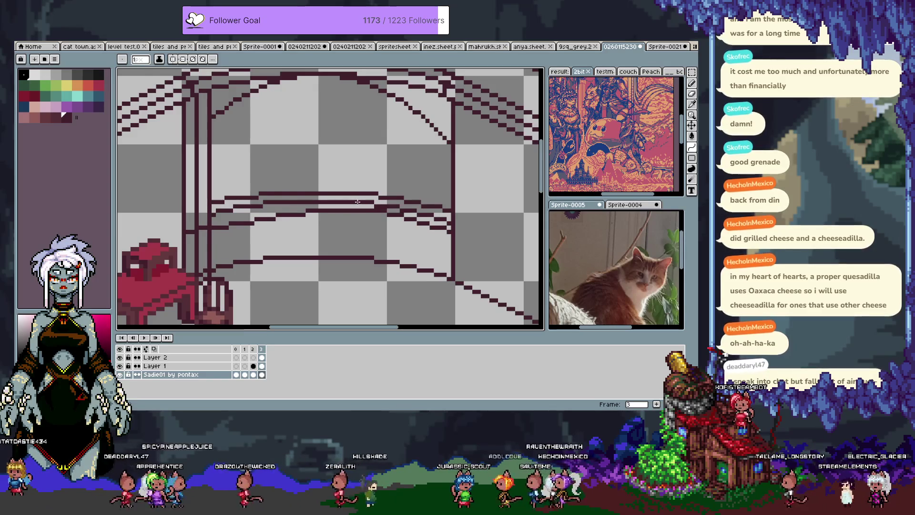
left_click_drag(370, 202, 265, 204)
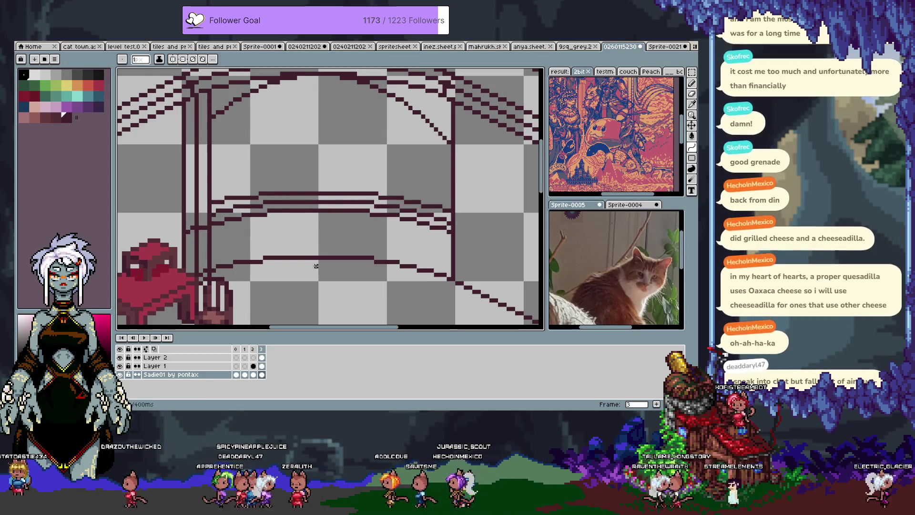
Switch back to the pencil and sample the dark maroon and red colours from the drawing
key("b")
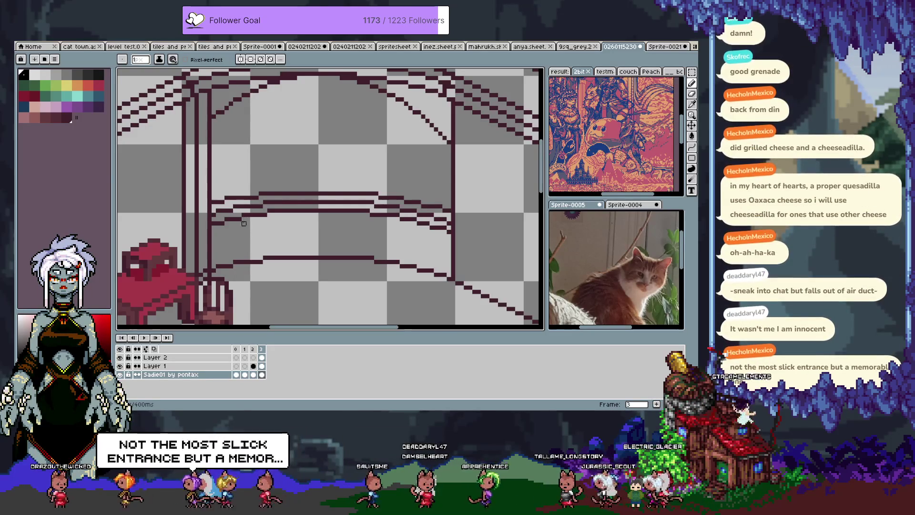
left_click(398, 219, "alt")
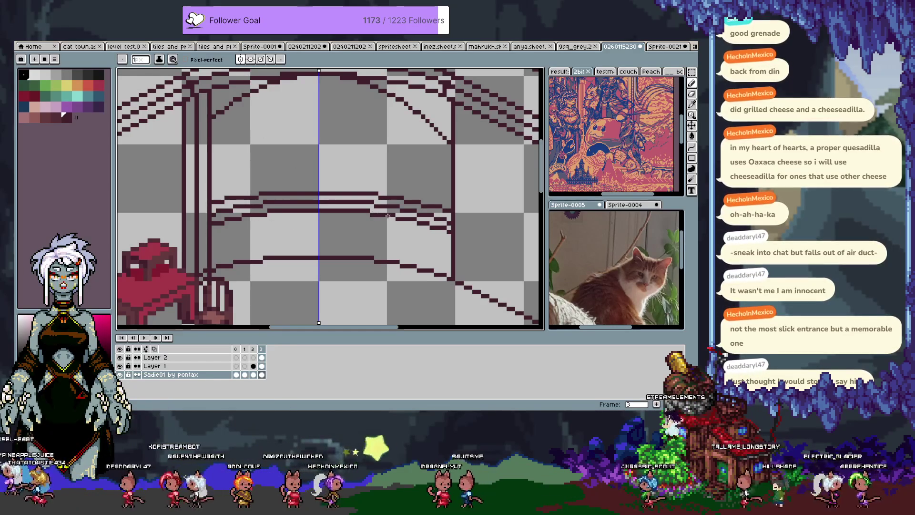
left_click(423, 219, "alt")
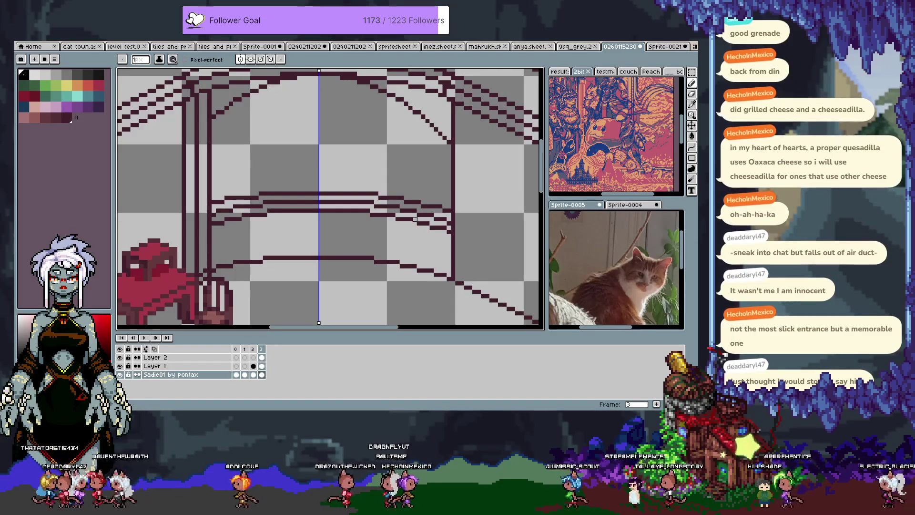
left_click(416, 223, "alt")
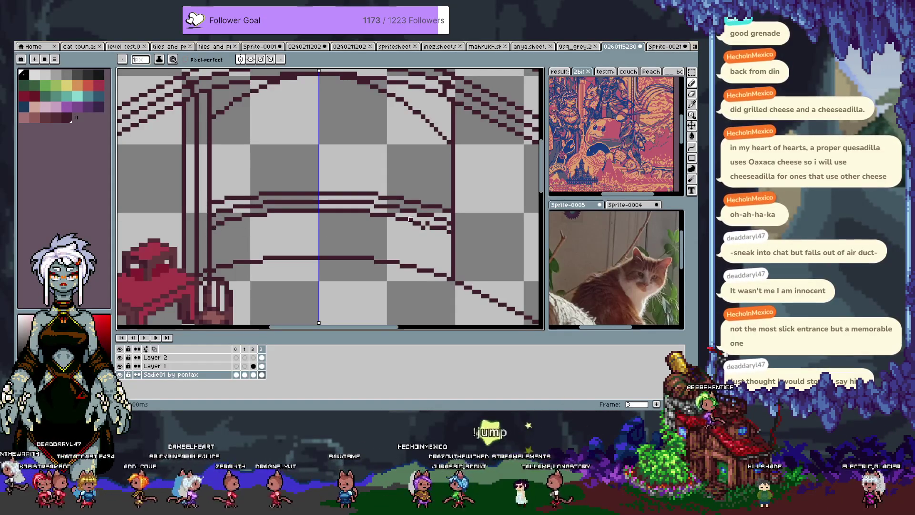
left_click(348, 252, "alt")
key("v")
key("b")
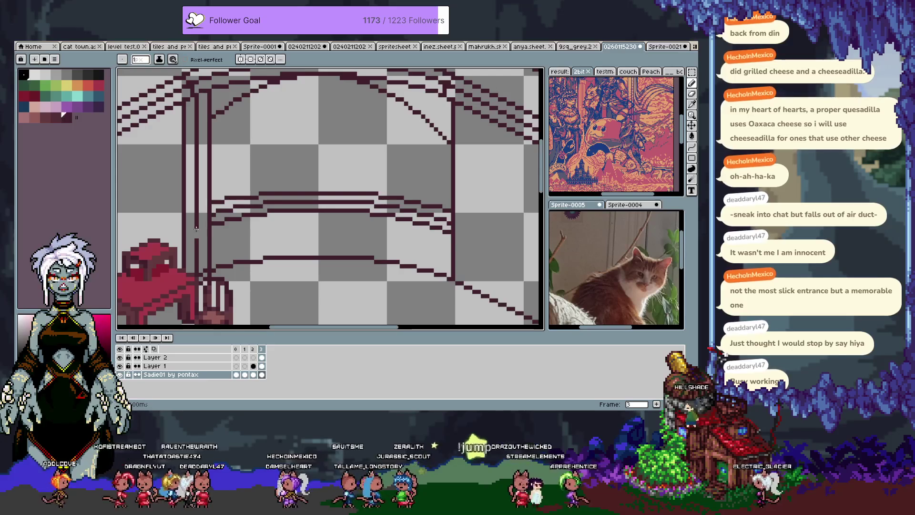
mouse_move(209, 228)
left_mouse_down()
mouse_move(226, 209)
mouse_move(220, 214)
left_mouse_up()
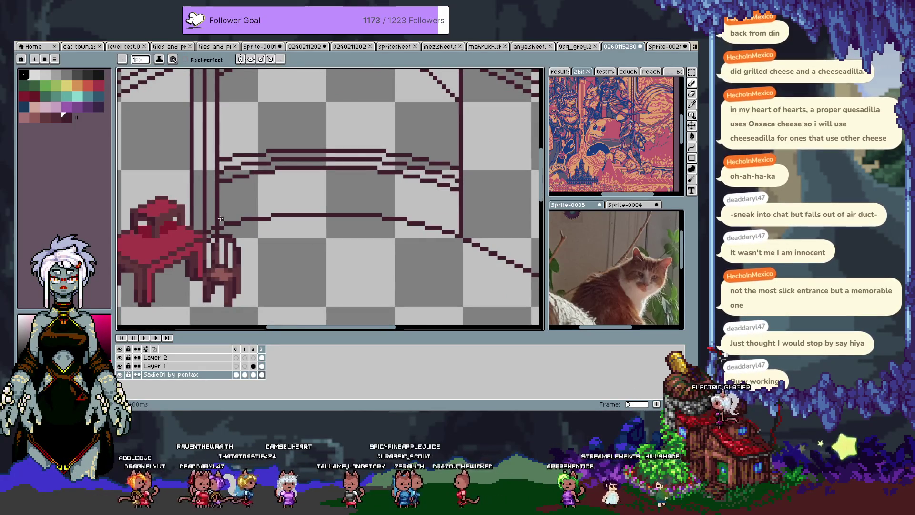
Draw a long floor line across the room beneath the previous curve and adjust its end
key("l")
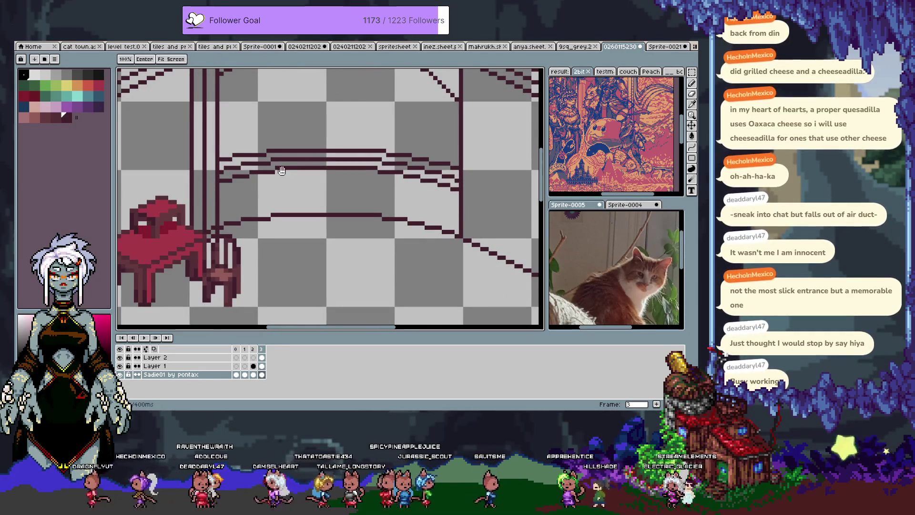
left_click_drag(217, 212, 279, 194)
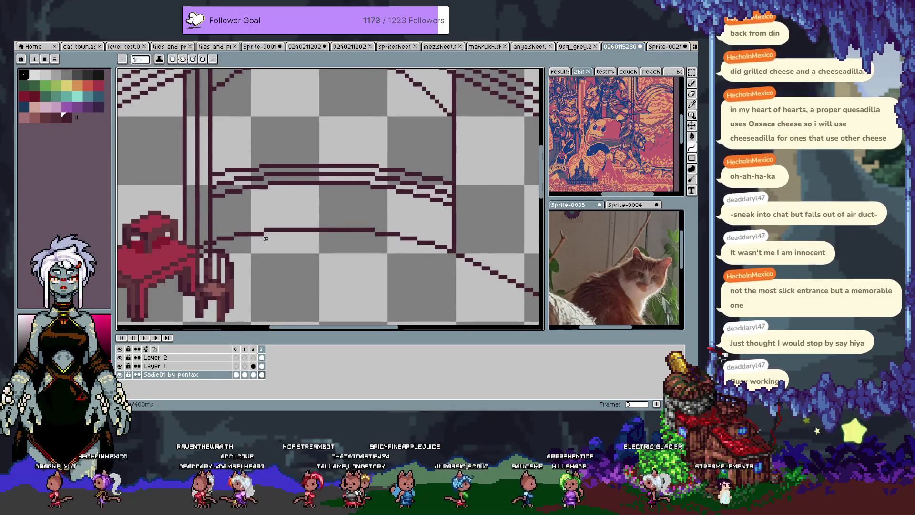
mouse_move(453, 251)
left_mouse_down()
mouse_move(329, 224)
mouse_move(451, 230)
mouse_move(253, 206)
left_mouse_up()
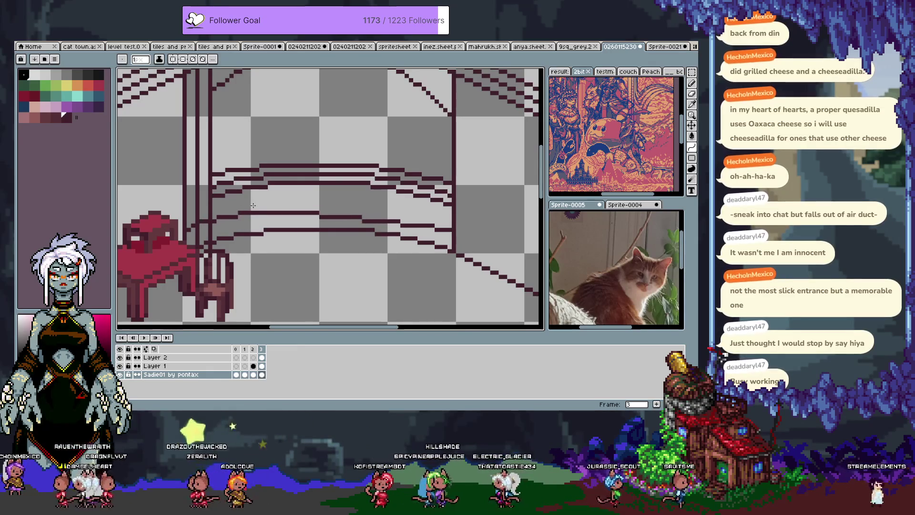
left_click_drag(253, 206, 255, 216)
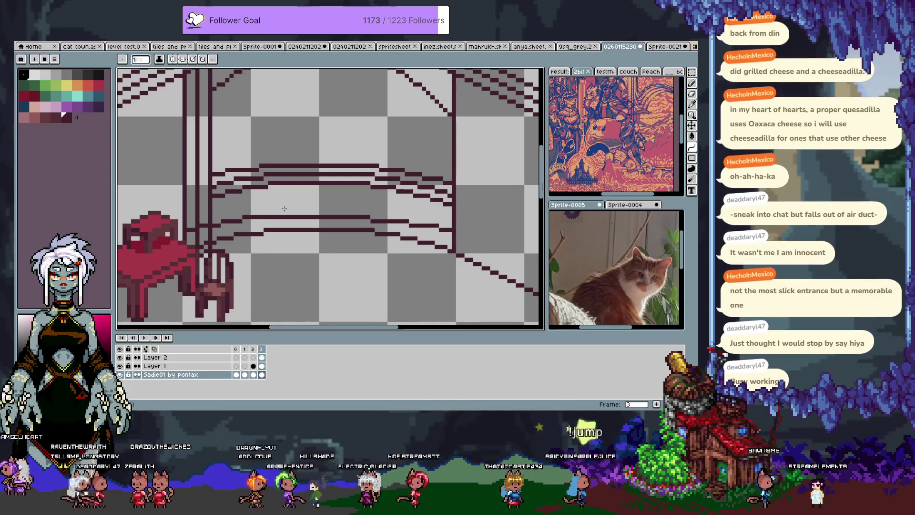
mouse_move(371, 208)
left_mouse_down()
mouse_move(380, 237)
mouse_move(381, 217)
left_mouse_up()
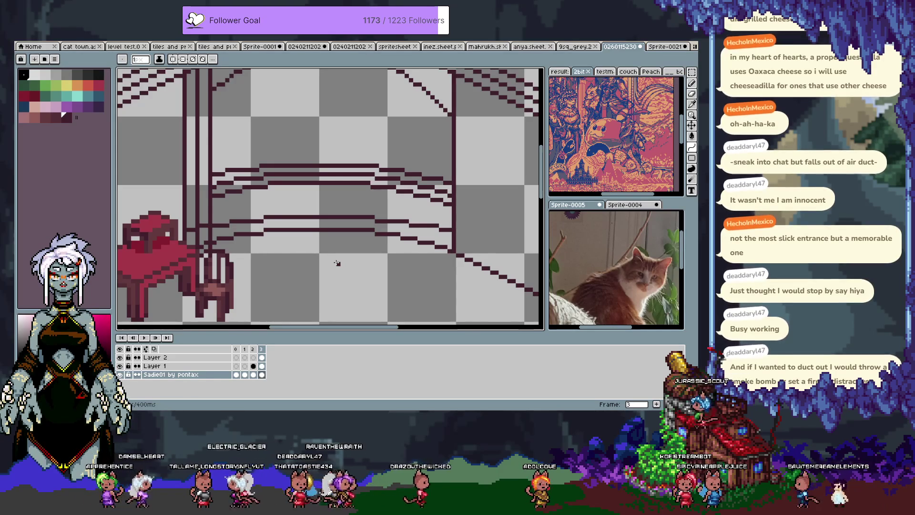
Try extending the lower curve toward the post, then undo and redo to compare versions
key("b")
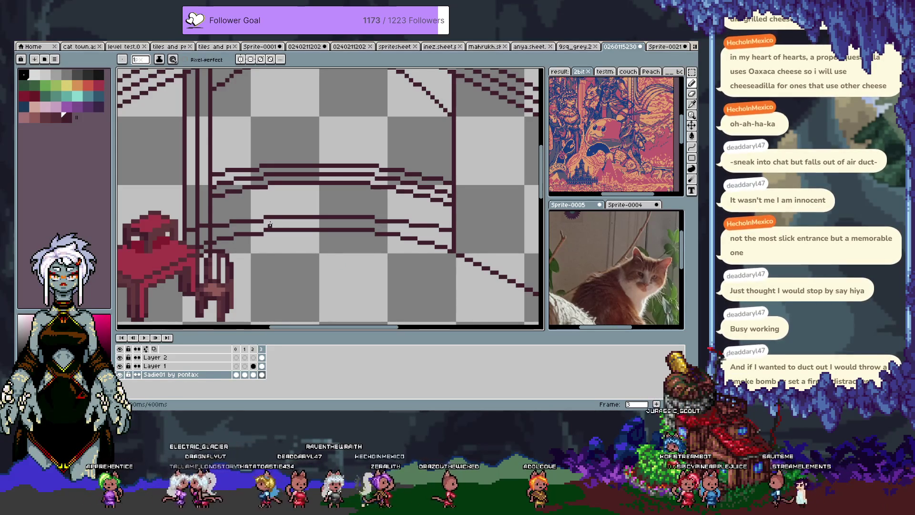
left_click_drag(401, 238, 448, 248)
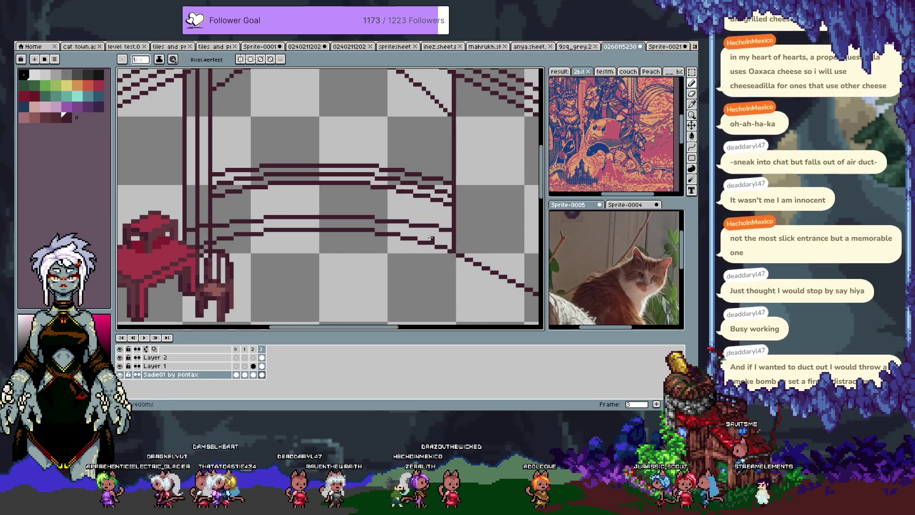
key("ctrl+z")
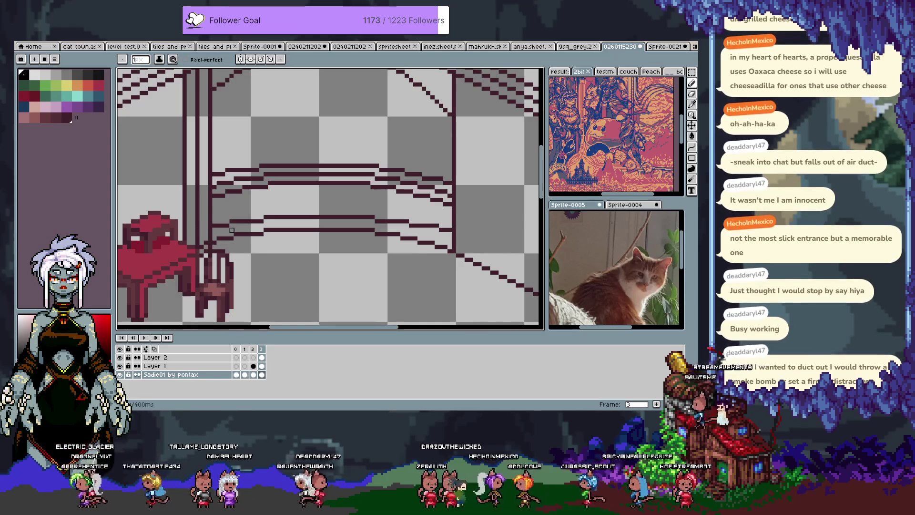
left_click(215, 225, "alt")
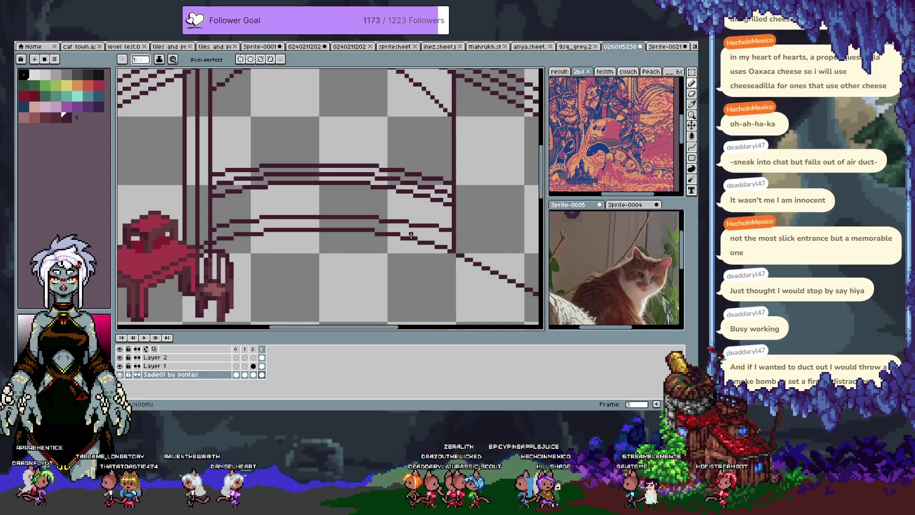
key("ctrl+z")
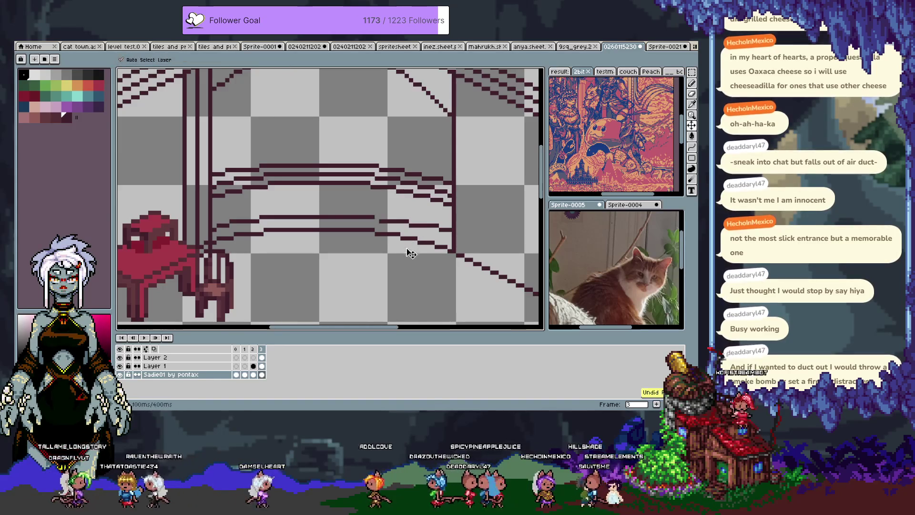
key("ctrl+y")
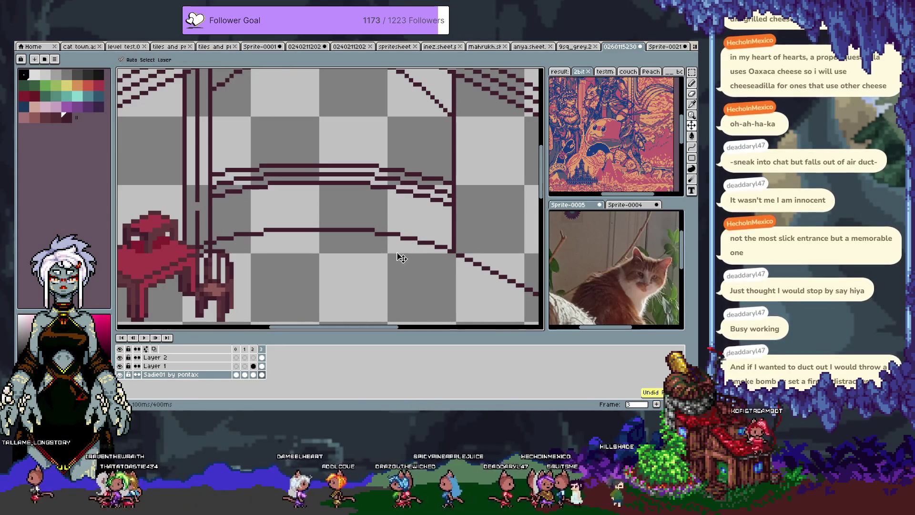
key("ctrl+z")
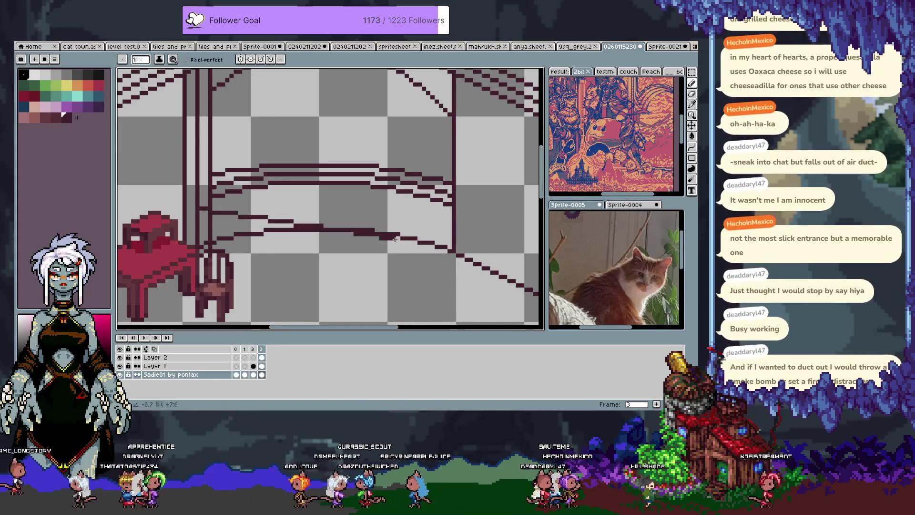
key("ctrl+y")
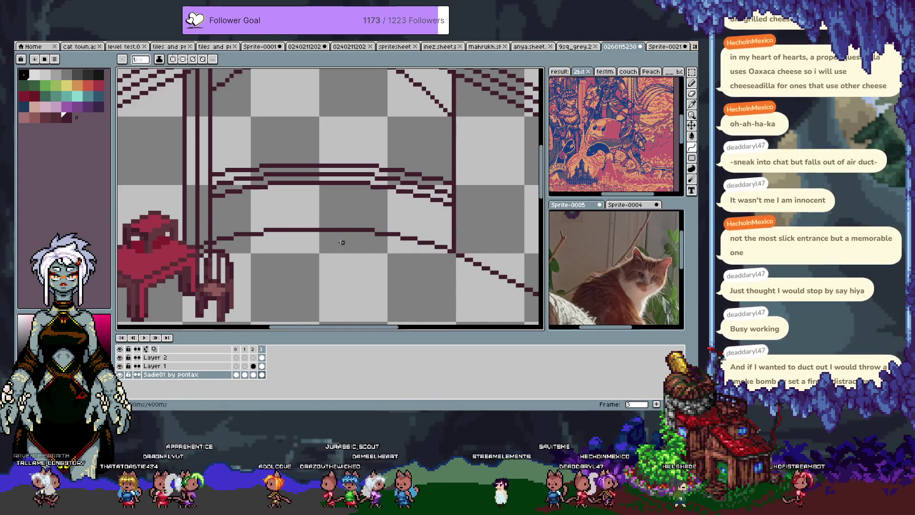
scroll(278, 238, "up", 1)
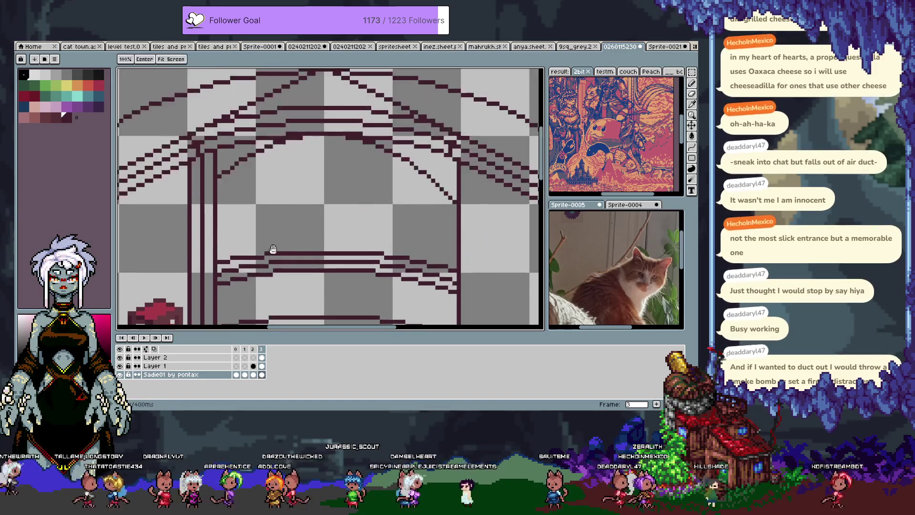
Select the lower curved line band and raise it two pixels, undoing a trial stretch
scroll(277, 254, "up", 1)
scroll(277, 254, "down", 1)
scroll(240, 252, "up", 1)
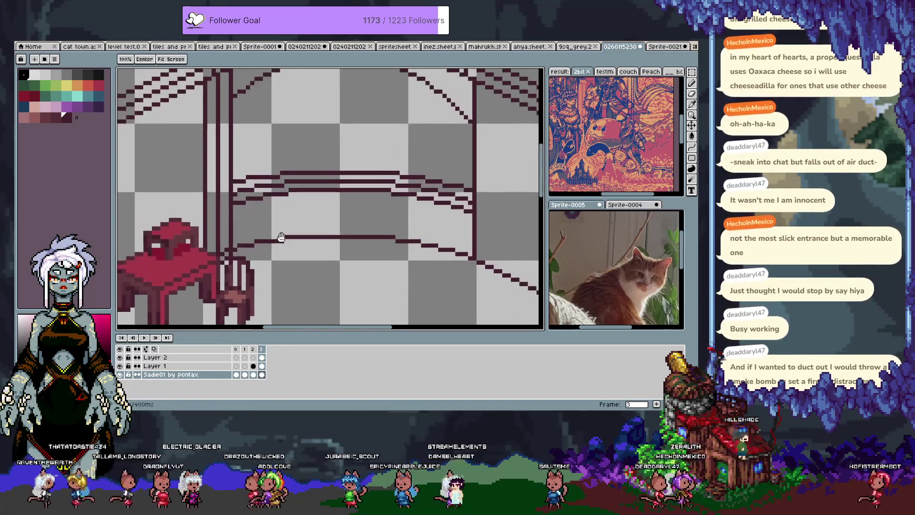
key("m")
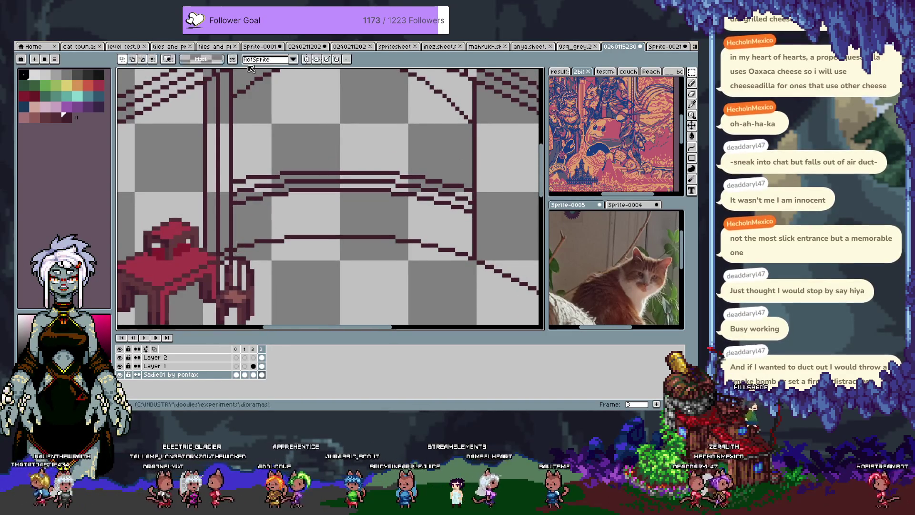
left_click_drag(232, 221, 449, 258)
left_click_drag(358, 231, 354, 216)
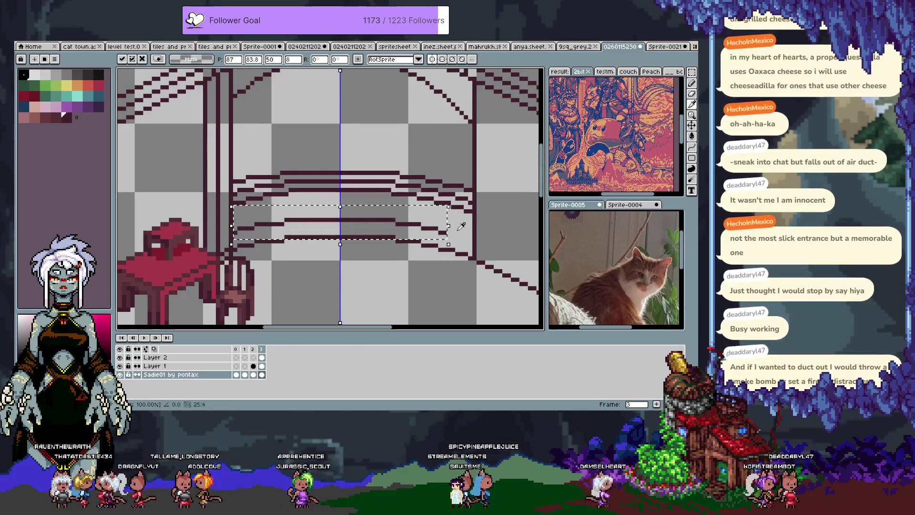
left_click_drag(450, 227, 476, 235)
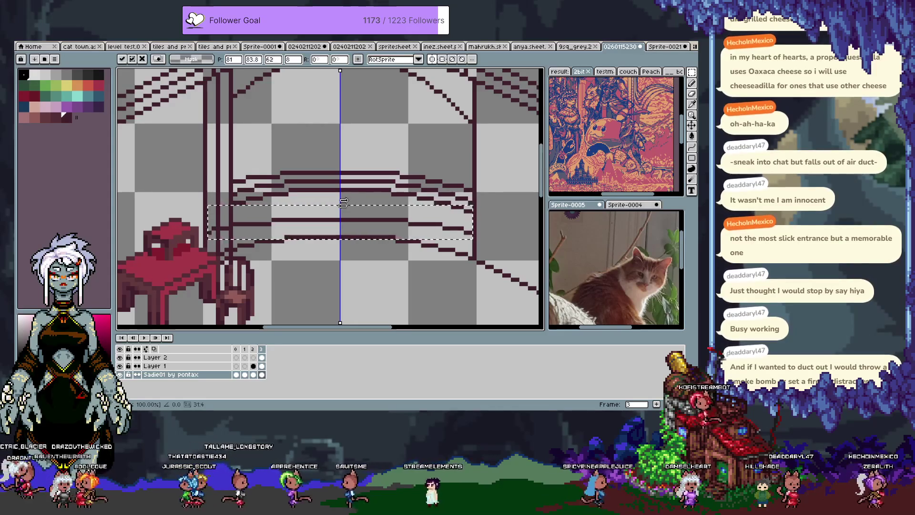
key("ctrl+z")
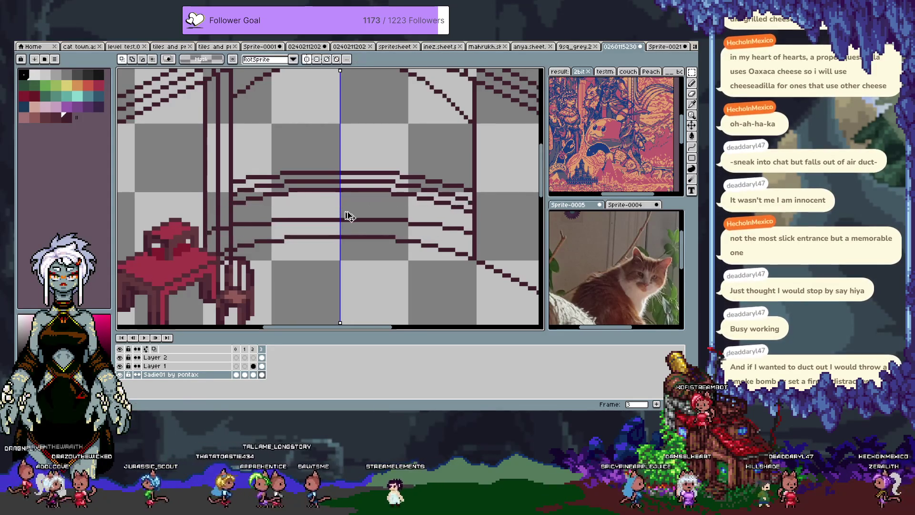
key("ctrl+z")
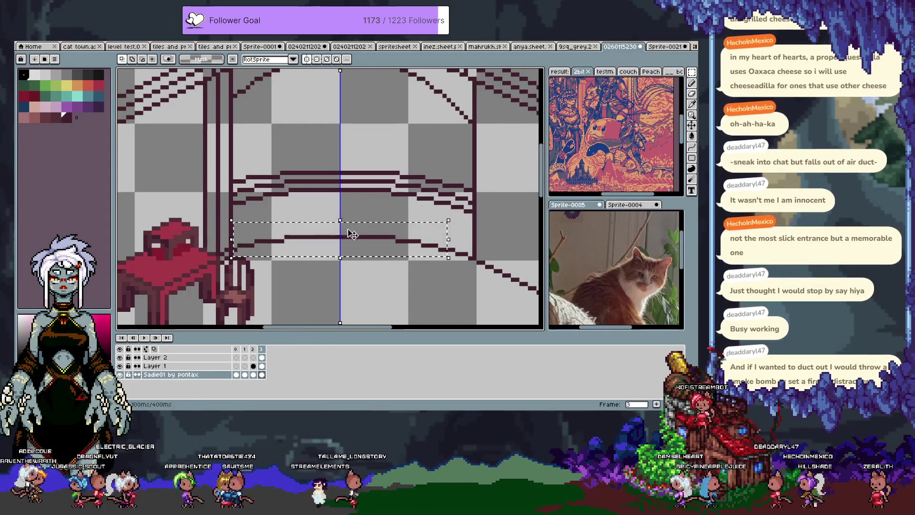
Transform the band slightly taller and wider toward the right wall, then commit it
left_click(351, 233)
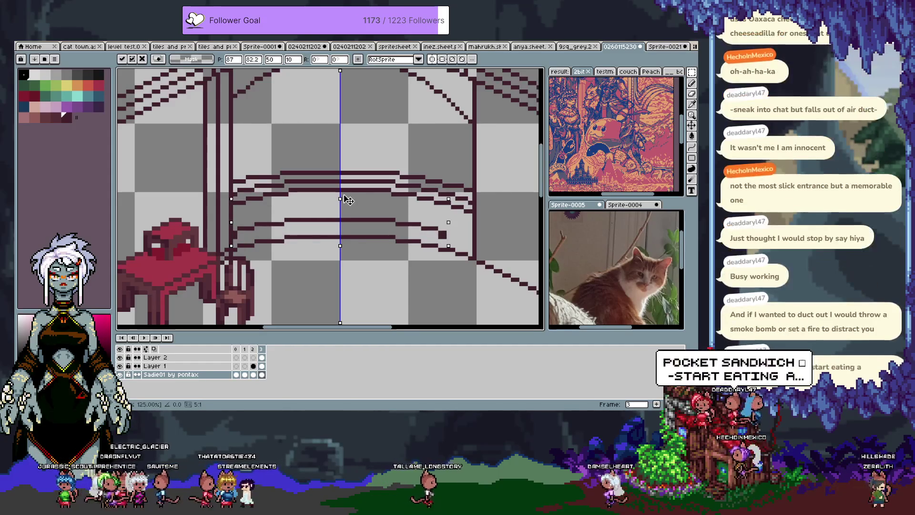
left_click_drag(341, 207, 341, 198)
left_click_drag(443, 232, 480, 229)
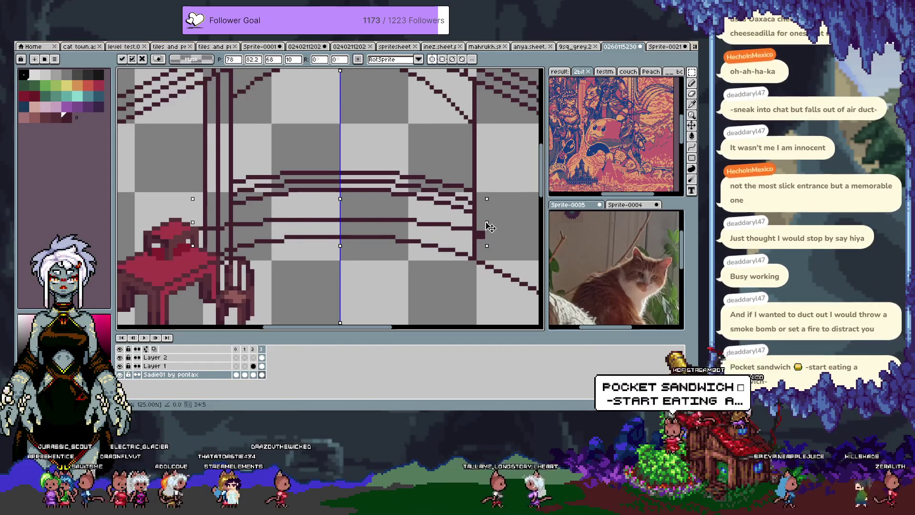
mouse_move(481, 230)
left_mouse_down()
mouse_move(490, 228)
mouse_move(470, 229)
left_mouse_up()
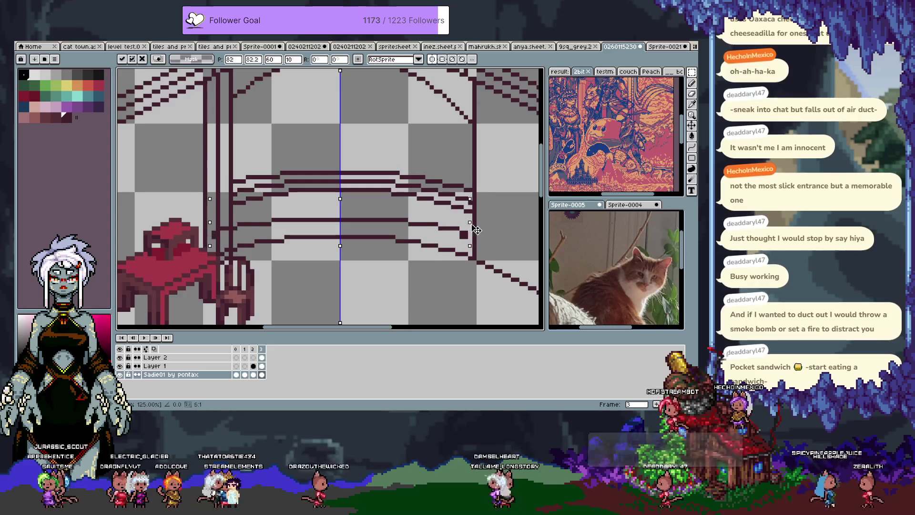
key("Return")
key("b")
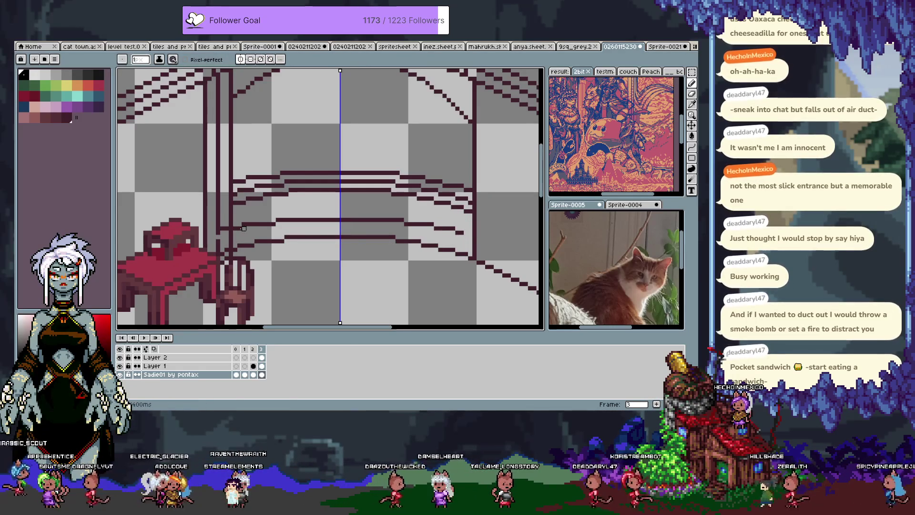
Turn off vertical mirror symmetry and make black the drawing colour
left_click(241, 59)
left_click(238, 229, "alt")
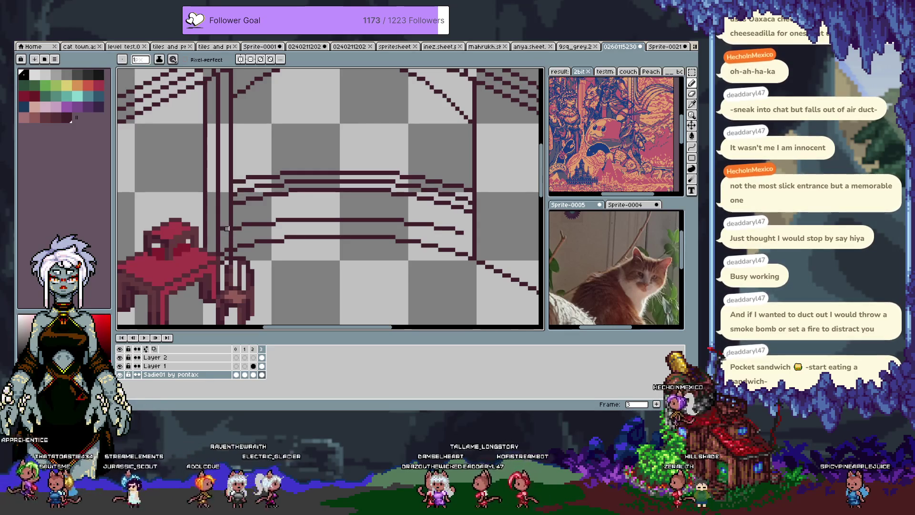
key("x")
key("x")
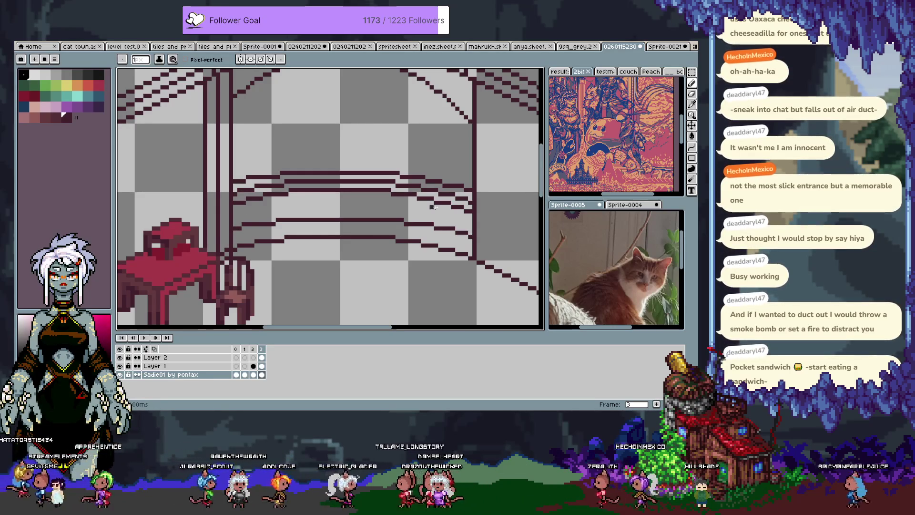
Draw two vertical posts down from the left end of the curved line band
scroll(247, 259, "up", 2)
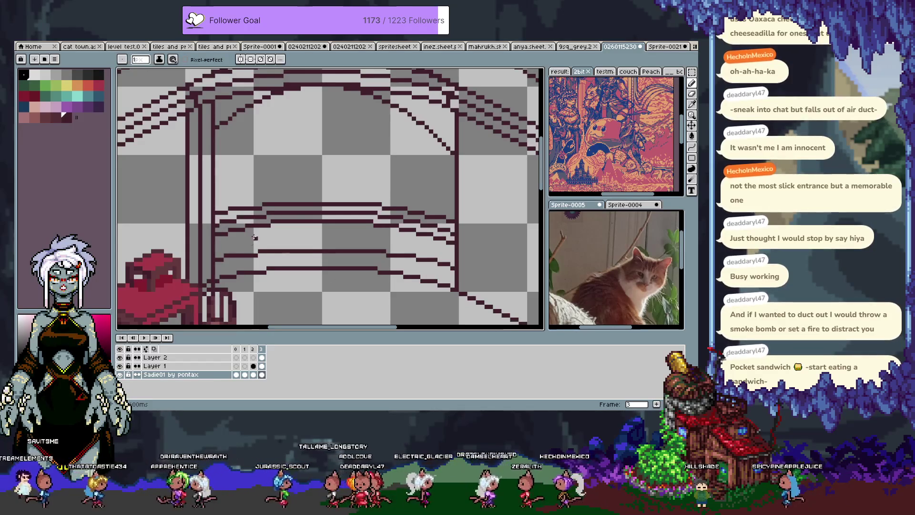
scroll(256, 217, "down", 2)
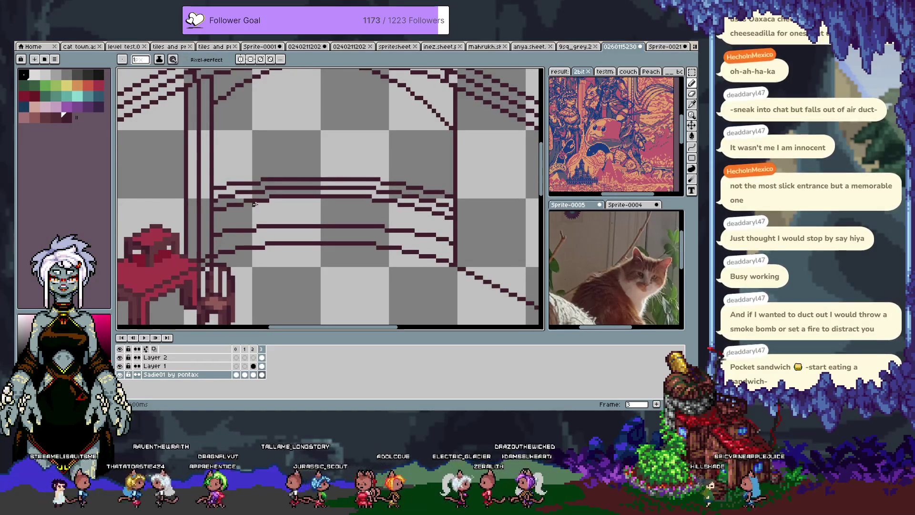
key("ctrl+z")
left_click_drag(270, 198, 270, 235)
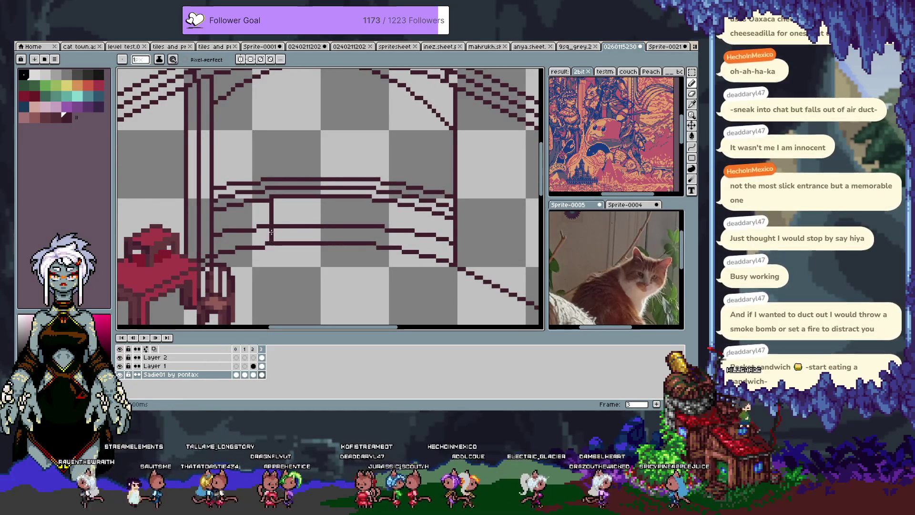
left_click_drag(262, 201, 264, 245)
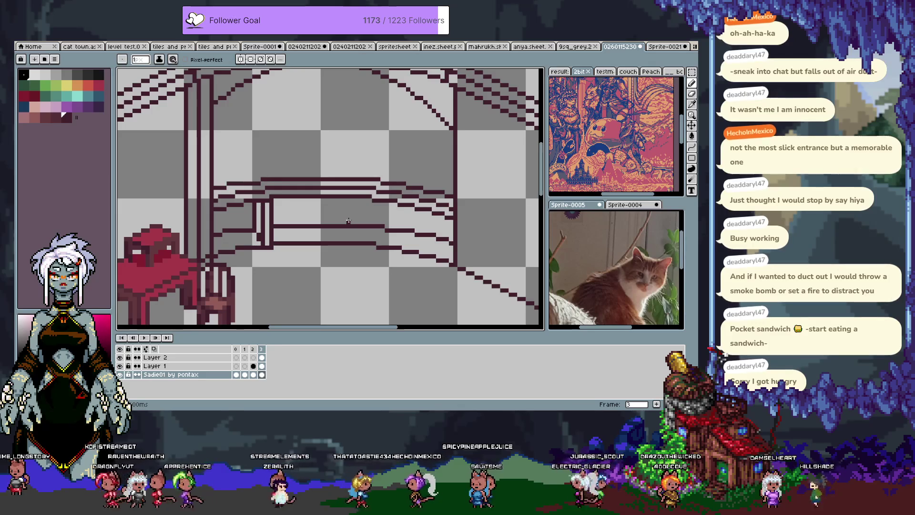
Paste the copied posts at the band's right end, nudging them up slightly into place
scroll(349, 221, "right", 2)
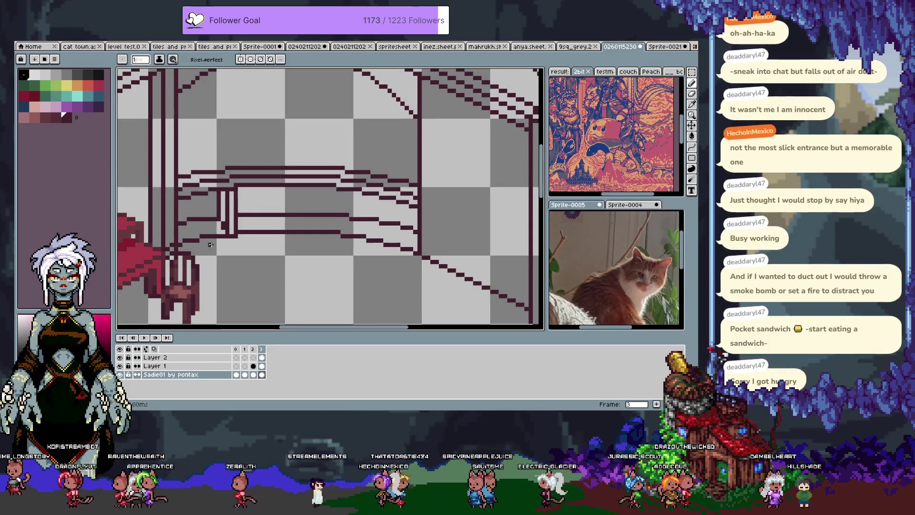
key("ctrl+v")
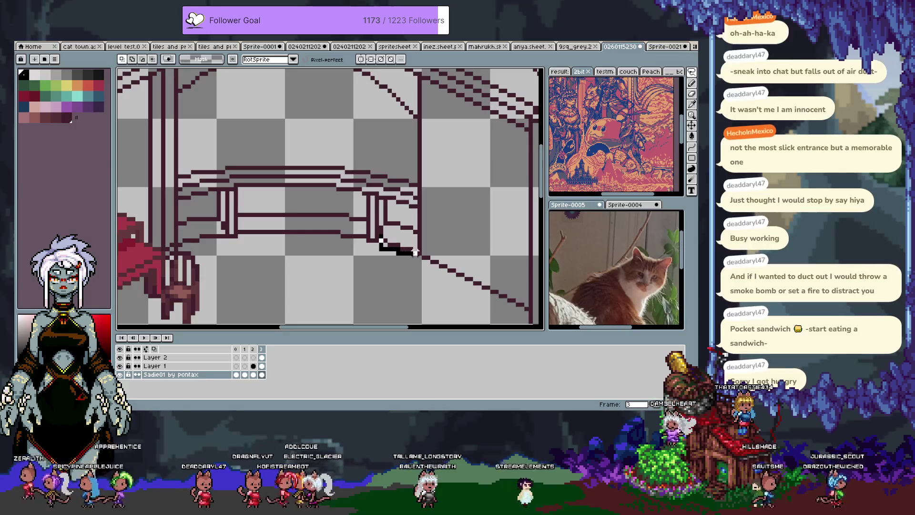
left_click(412, 241)
left_click_drag(399, 231, 403, 226)
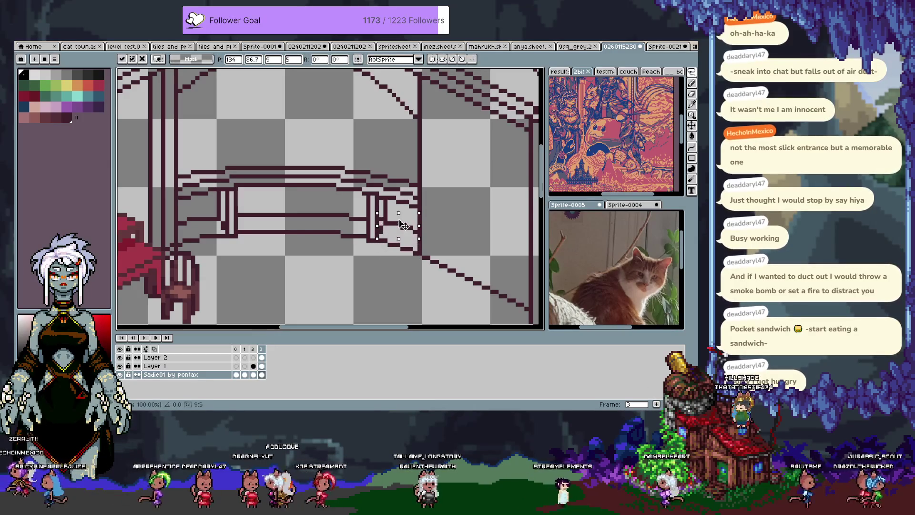
key("Return")
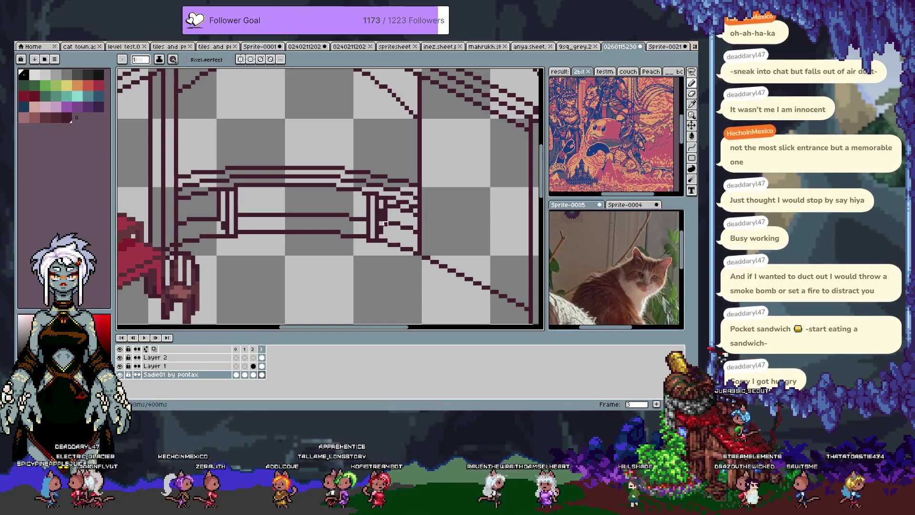
Make dark maroon the drawing colour and draw a connecting railing line with a post
left_click(384, 220, "alt")
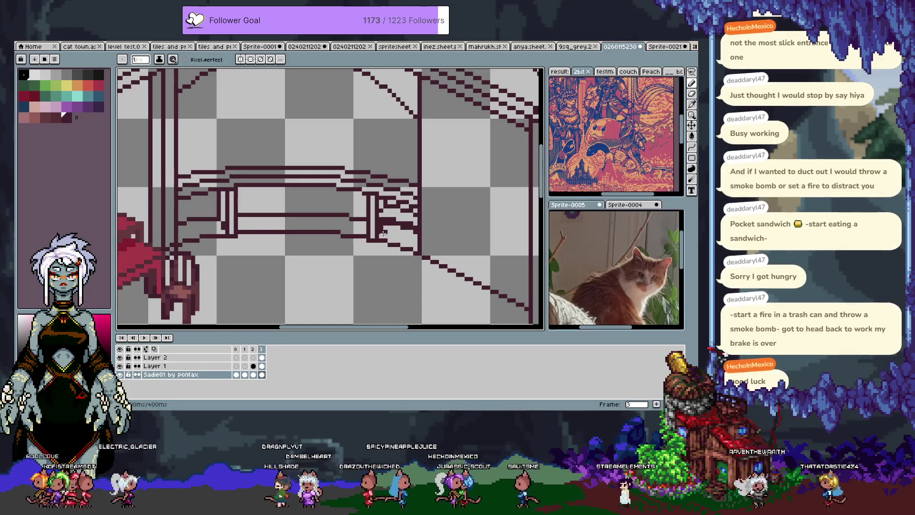
left_click(397, 210, "alt")
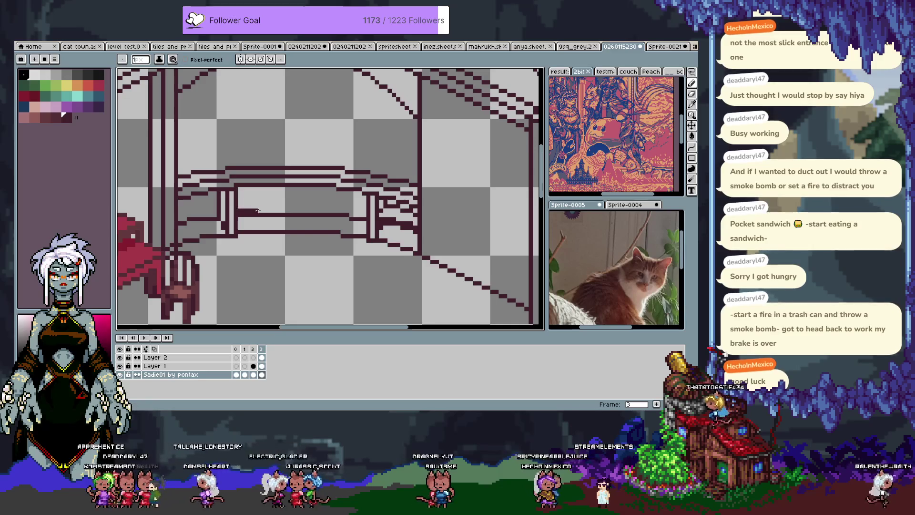
mouse_move(240, 210)
left_mouse_down()
mouse_move(262, 188)
mouse_move(269, 228)
left_mouse_up()
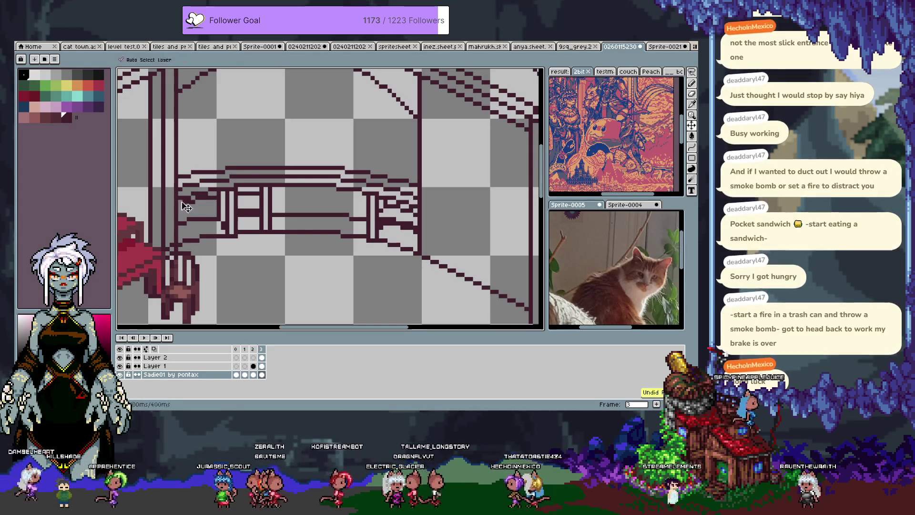
key("v")
key("b")
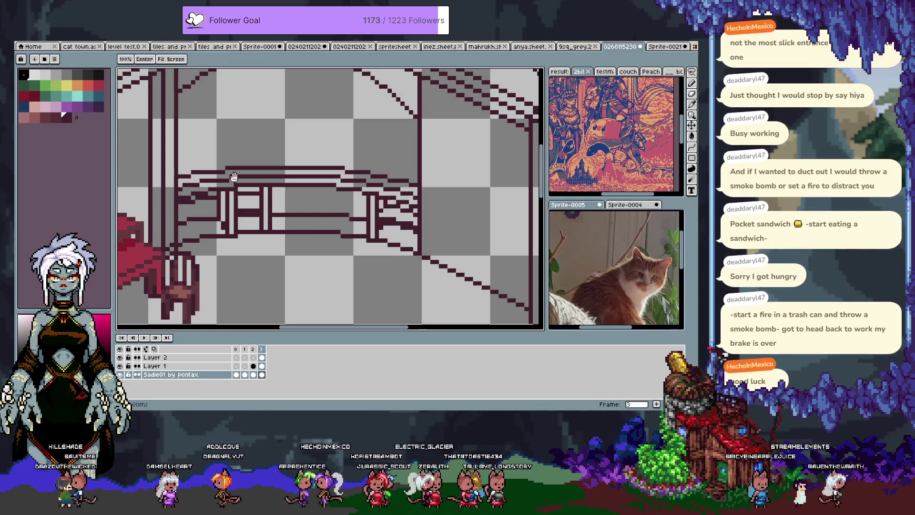
scroll(258, 198, "up", 2)
scroll(210, 235, "up", 2)
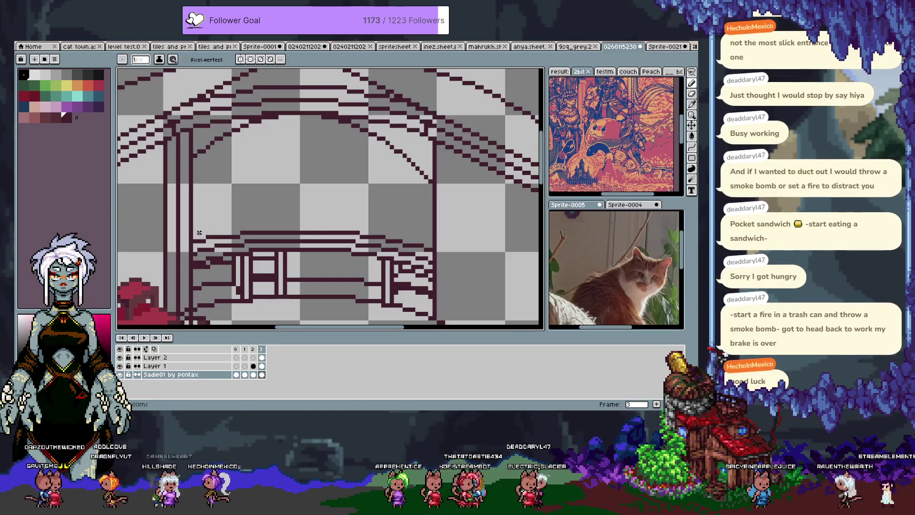
Draw the inner rug's first diagonal edge across the floor toward the upper left
scroll(233, 220, "down", 2)
mouse_move(286, 234)
left_mouse_down()
mouse_move(349, 251)
mouse_move(360, 180)
left_mouse_up()
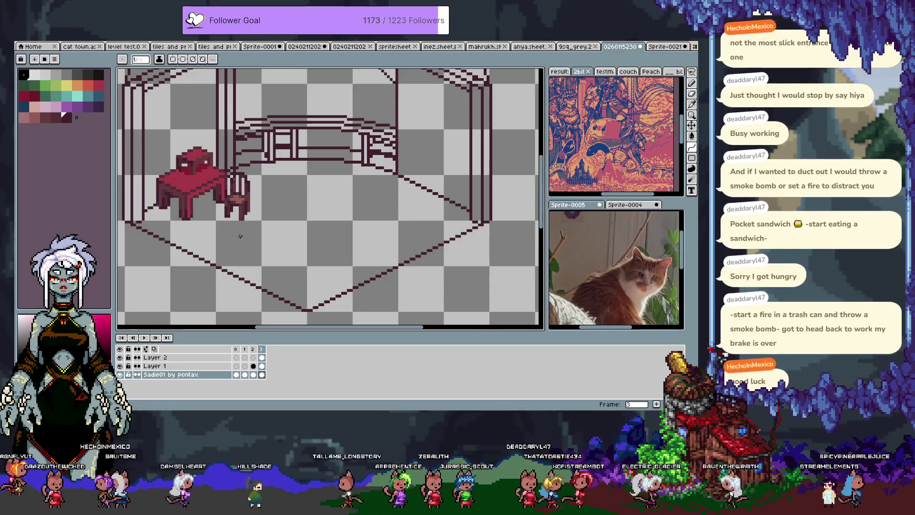
left_click_drag(237, 233, 242, 226)
key("i")
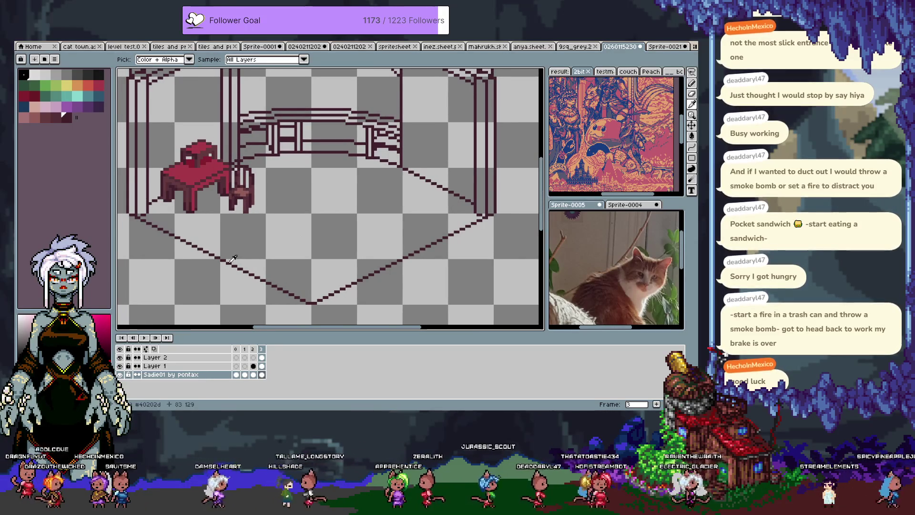
key("b")
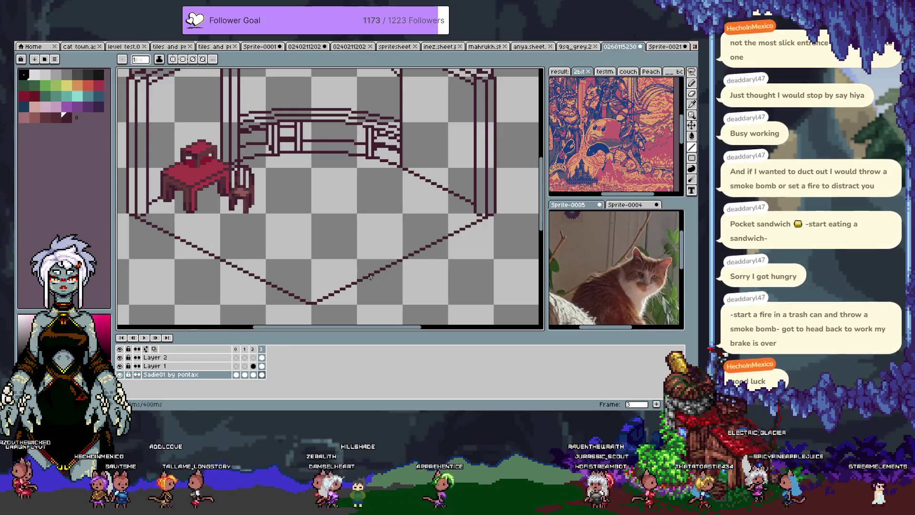
left_click_drag(401, 260, 335, 226)
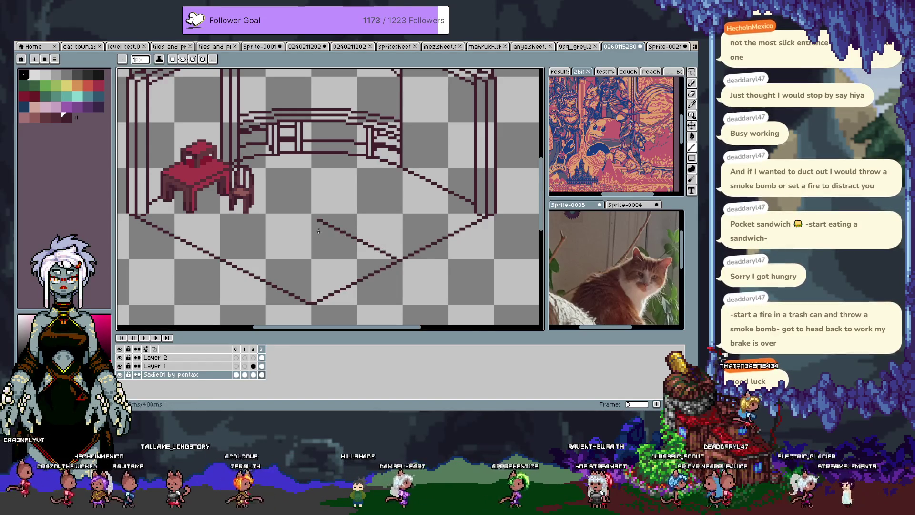
key("ctrl+z")
scroll(368, 278, "down", 3)
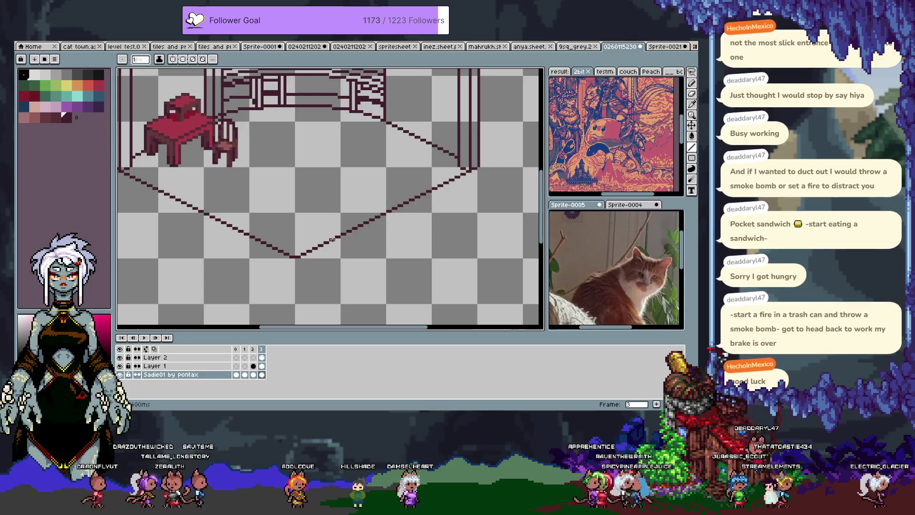
left_click_drag(296, 214, 389, 257)
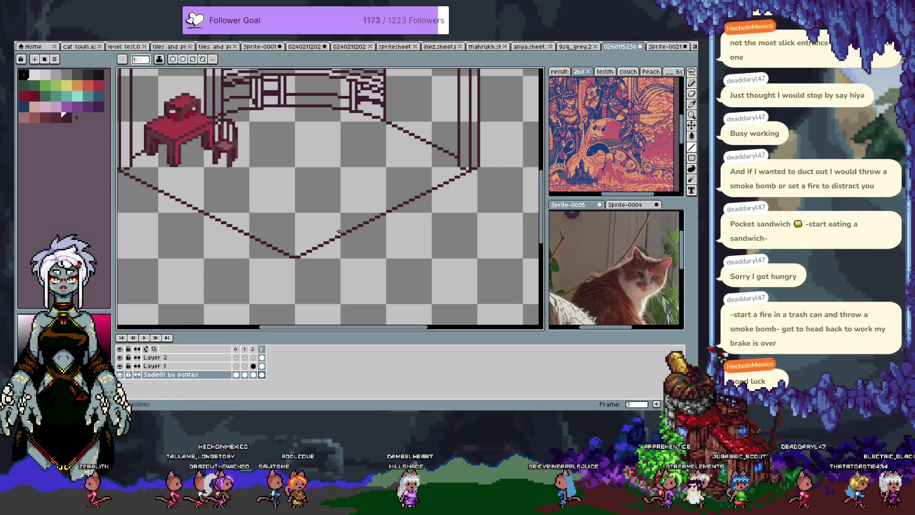
key("ctrl+z")
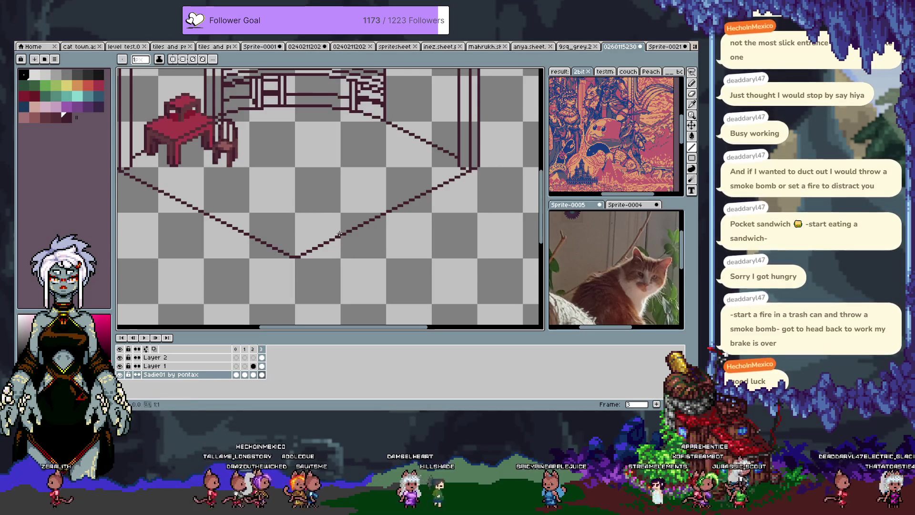
left_click_drag(386, 258, 289, 205)
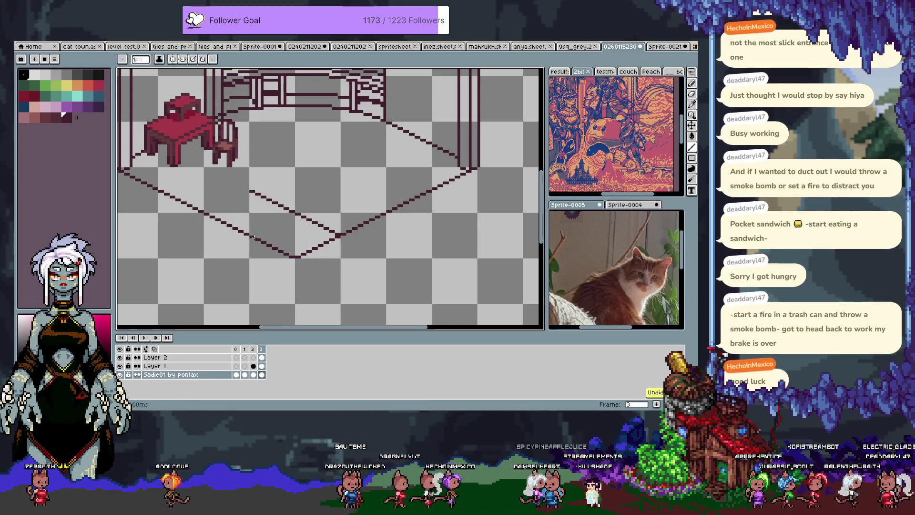
Add the rug's opposite diagonal edges to begin the smaller diamond outline
mouse_move(228, 223)
left_mouse_down()
mouse_move(268, 204)
mouse_move(191, 245)
left_mouse_up()
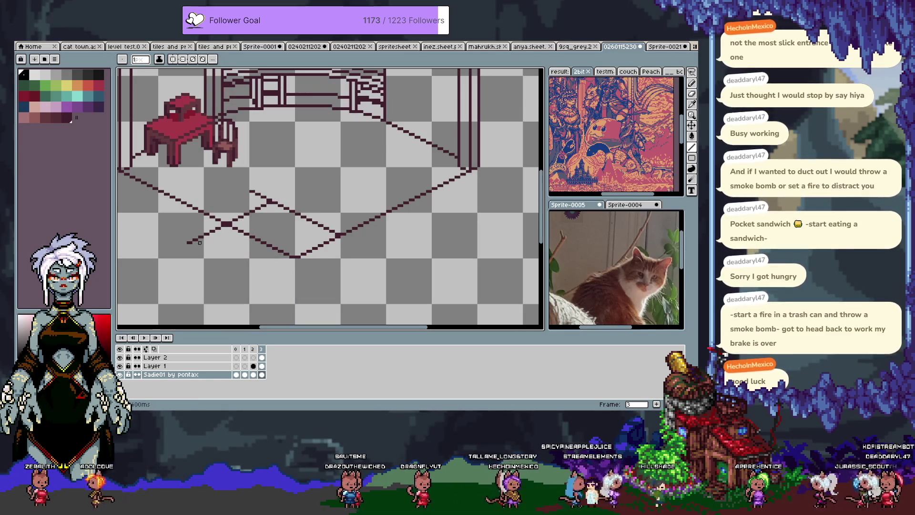
key("ctrl+z")
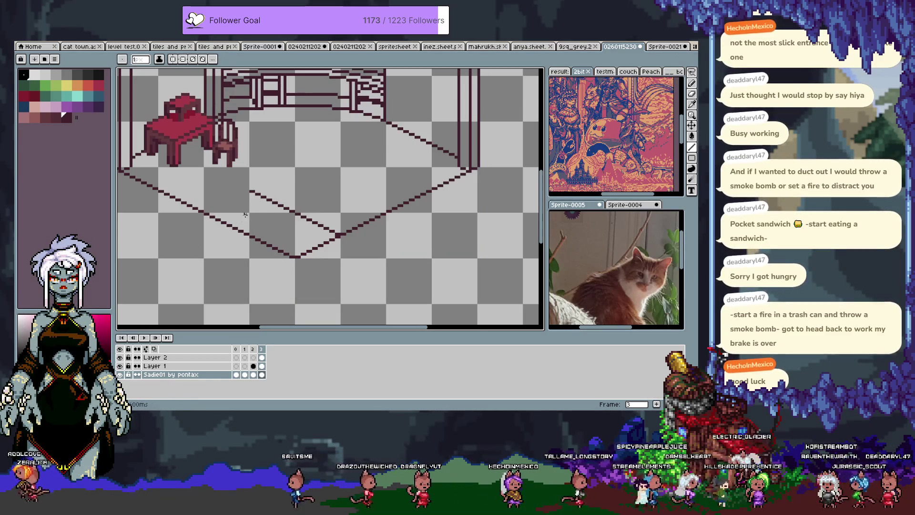
left_click_drag(267, 205, 222, 225)
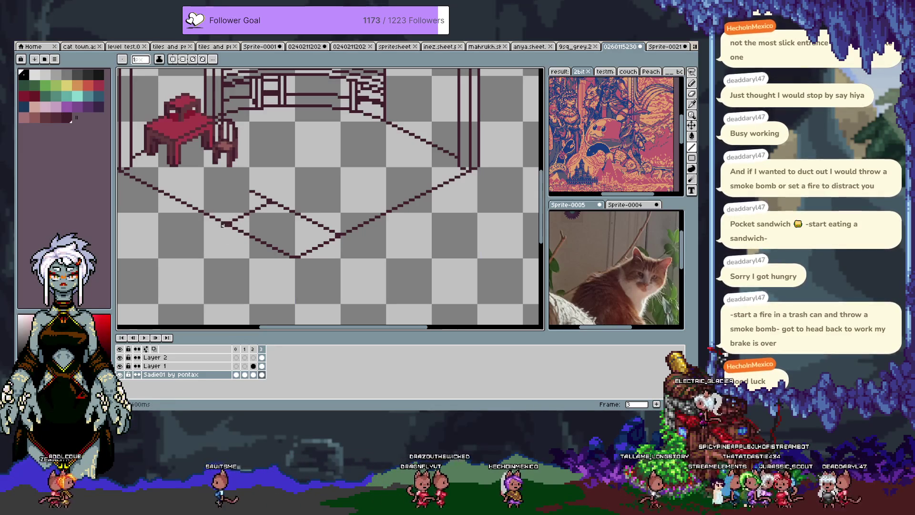
left_click_drag(252, 191, 250, 197)
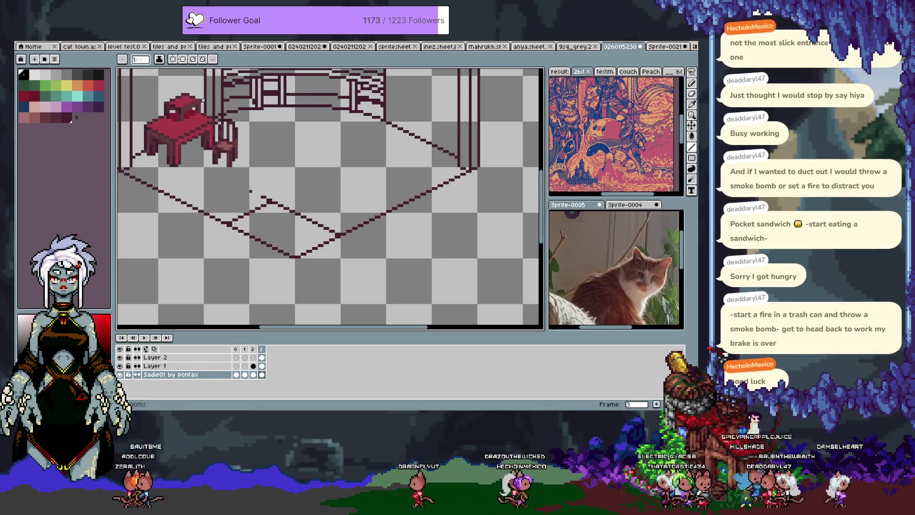
key("b")
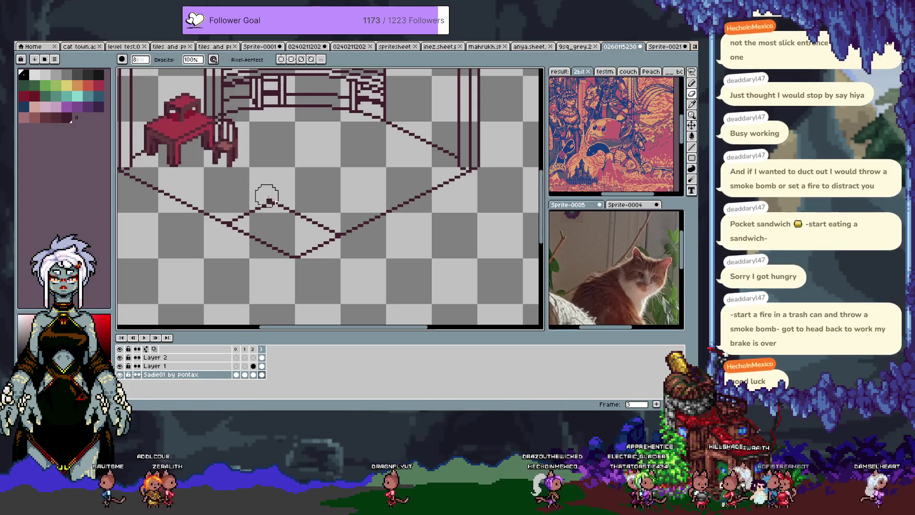
Draw line segments from the rug corner to the back-right wall corner, then hide the timeline
key("l")
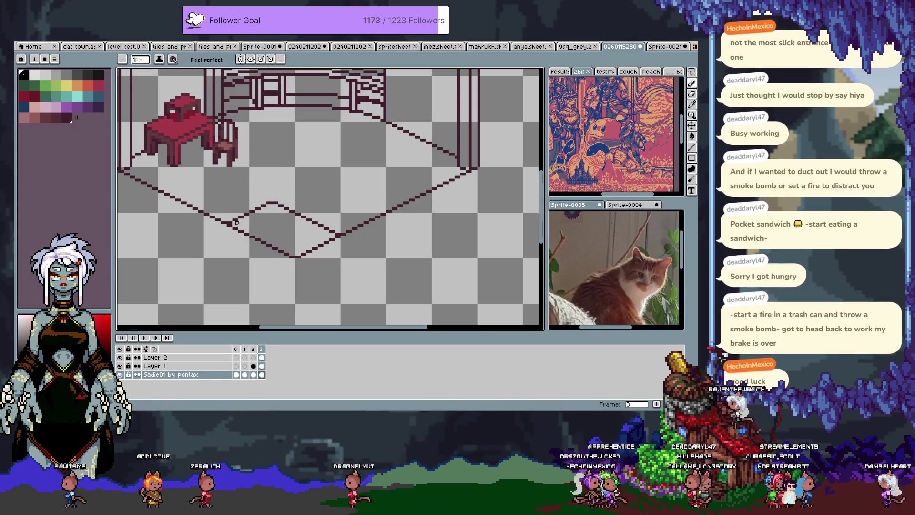
mouse_move(279, 198)
left_mouse_down()
mouse_move(245, 219)
mouse_move(304, 191)
left_mouse_up()
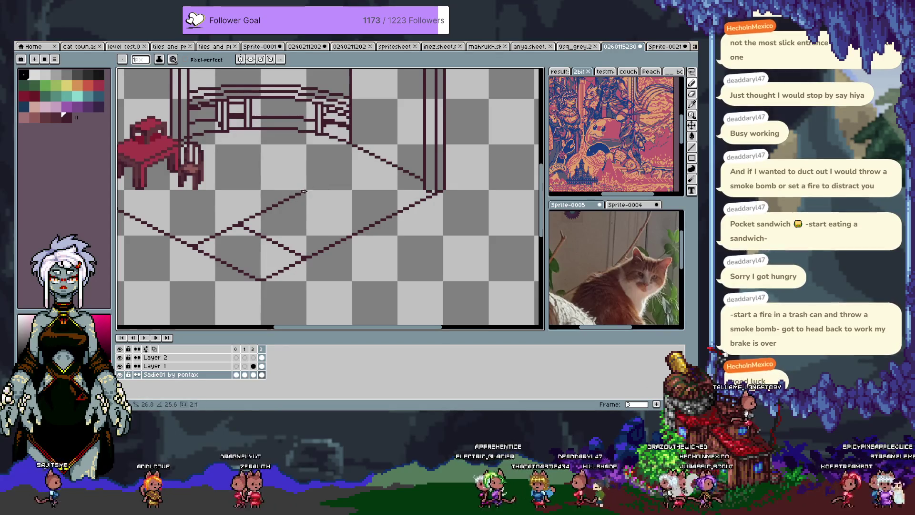
left_click_drag(304, 191, 333, 175)
left_click(332, 176, "shift")
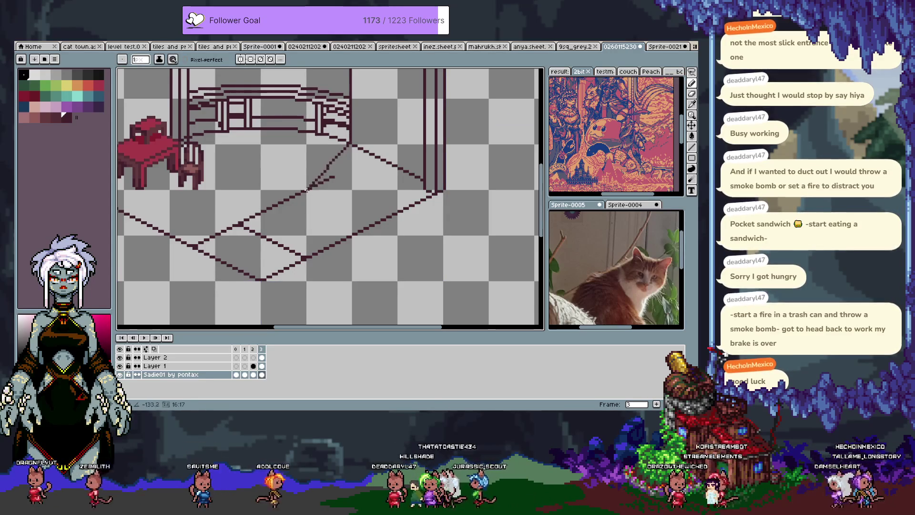
left_click(307, 189, "shift")
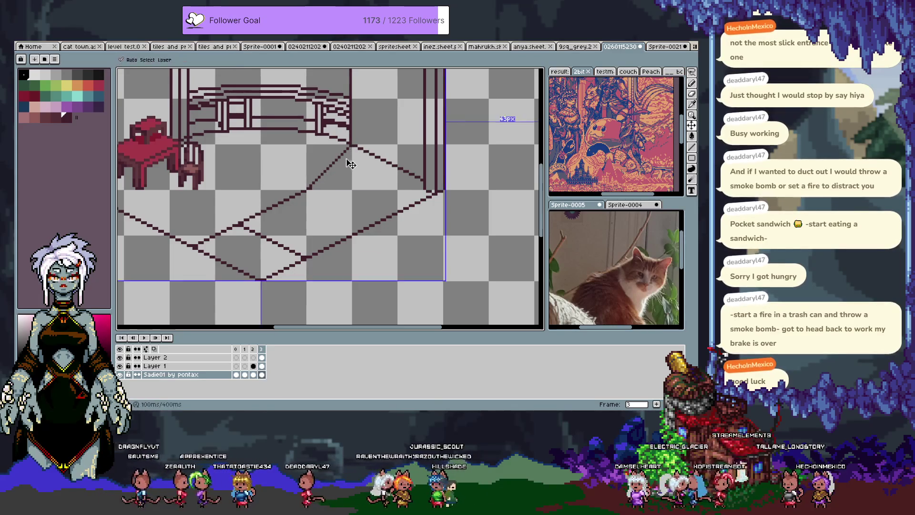
key("i")
key("b")
key("Tab")
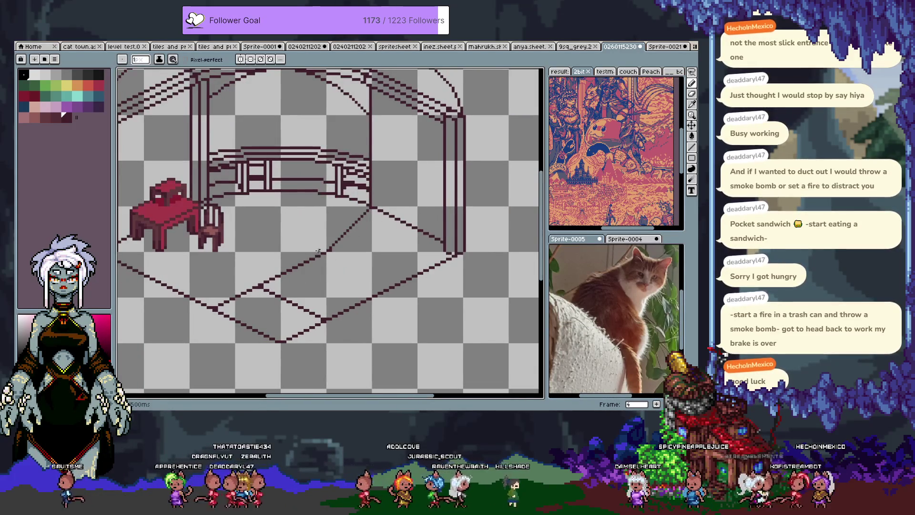
Draw a vertical drop line below the platform corner and a short diagonal toward the back right
scroll(347, 214, "down", 2)
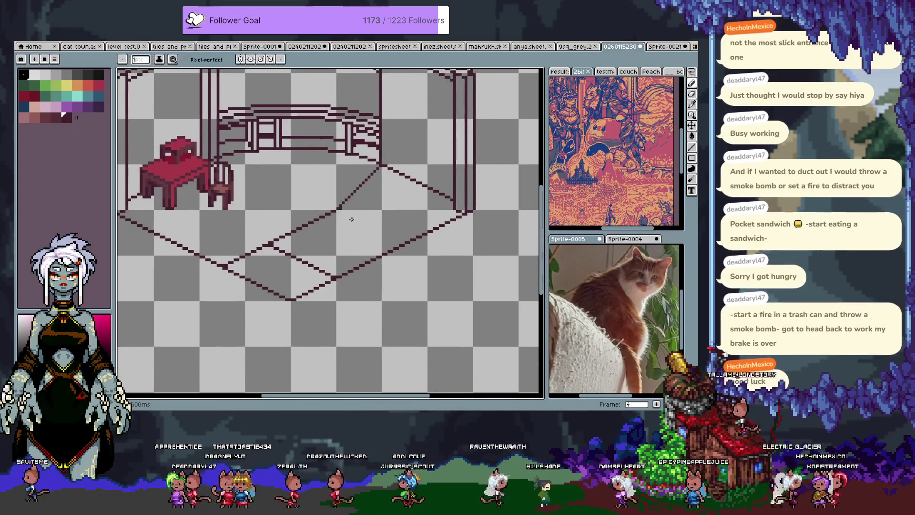
left_click_drag(340, 208, 340, 356)
mouse_move(342, 240)
left_mouse_down()
mouse_move(331, 234)
mouse_move(351, 202)
left_mouse_up()
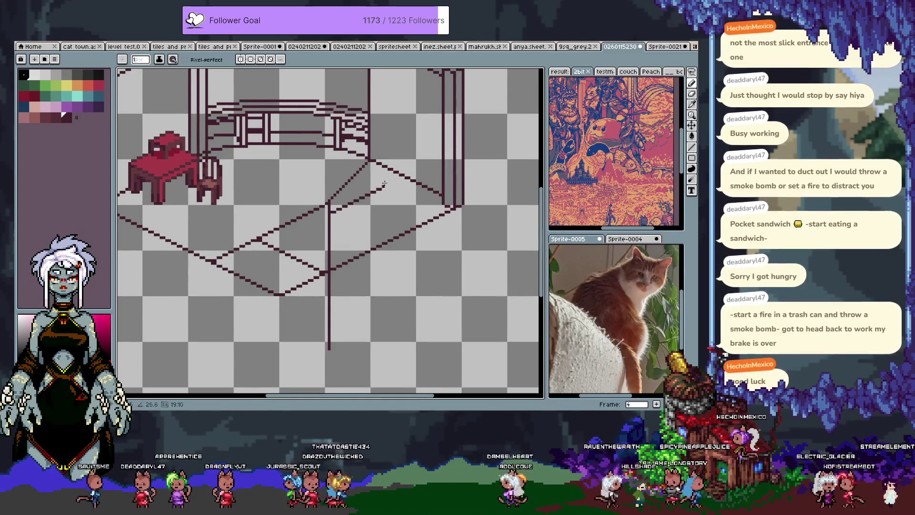
key("ctrl+z")
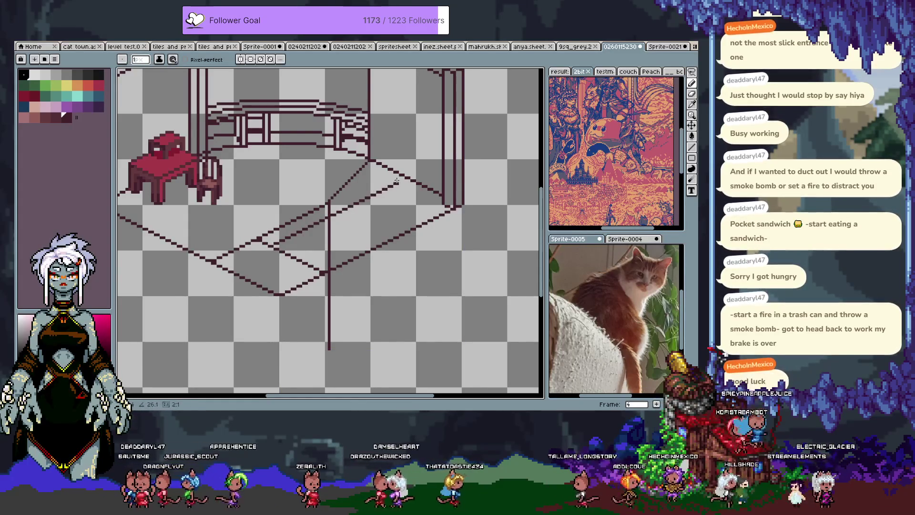
left_click_drag(379, 191, 395, 184)
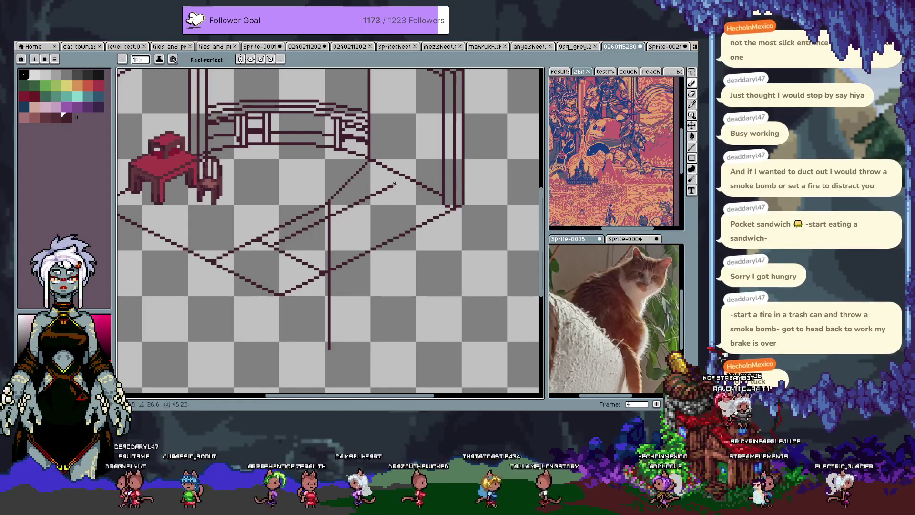
Eyedrop the dark maroon outline colour, undoing a trial flood fill and the teal segment
left_click(87, 96)
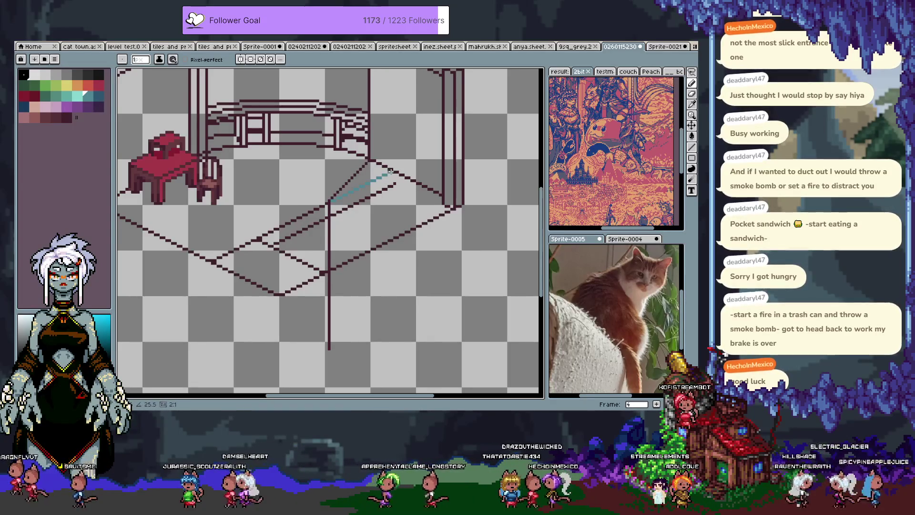
key("i")
left_click(391, 187)
key("b")
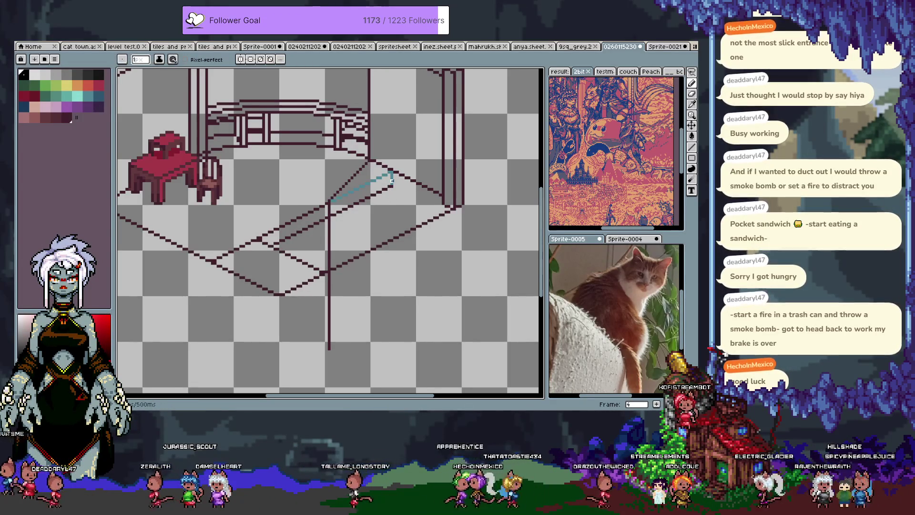
key("g")
left_click(391, 182)
key("ctrl+z")
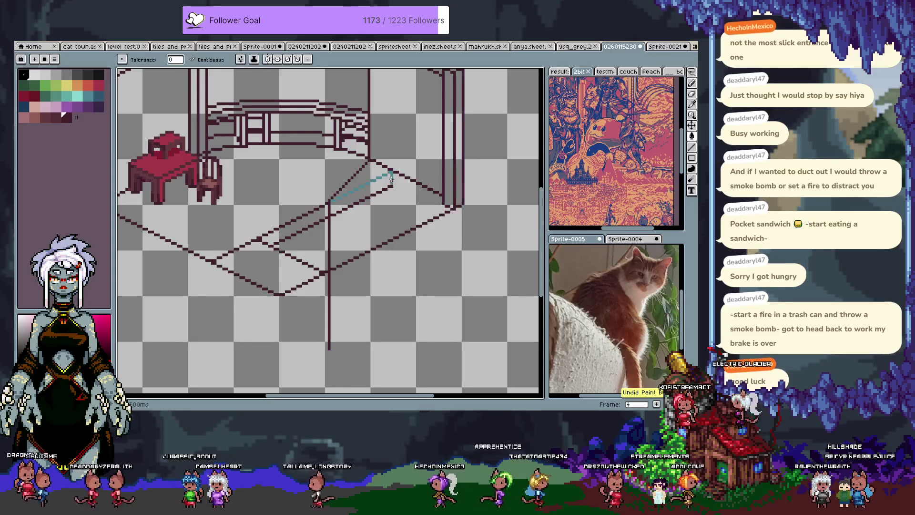
left_click(392, 179)
key("ctrl+z")
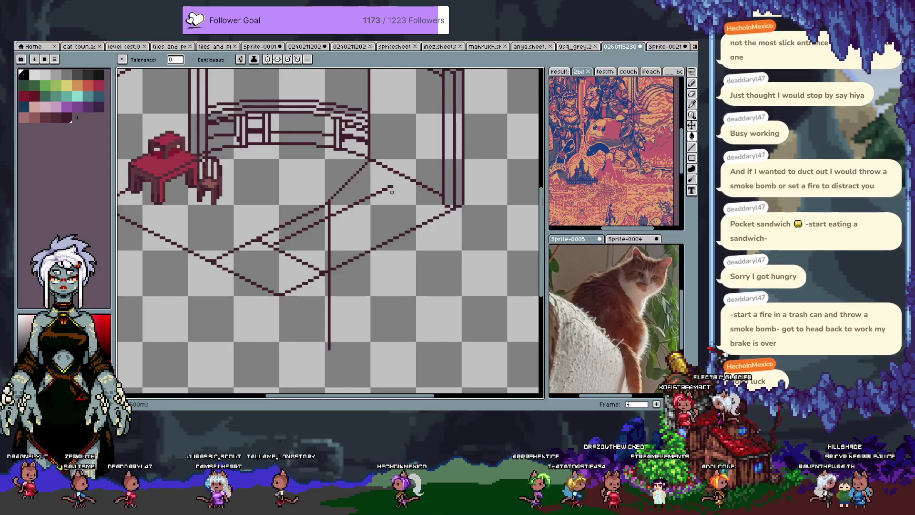
key("b")
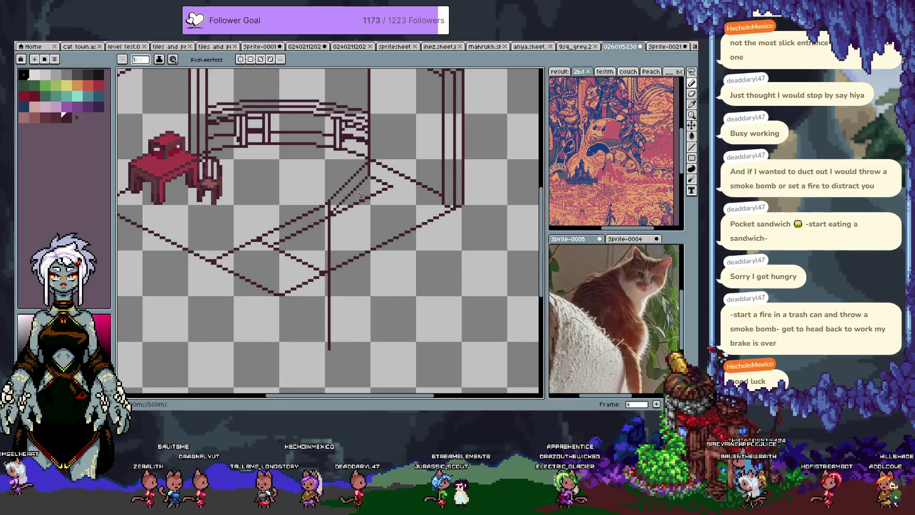
scroll(379, 189, "up", 1)
scroll(379, 190, "right", 1)
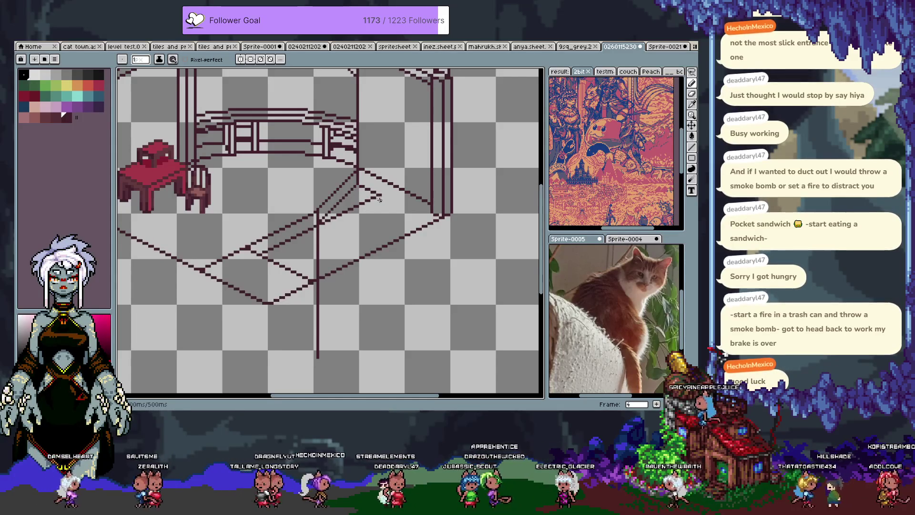
key("shift+l")
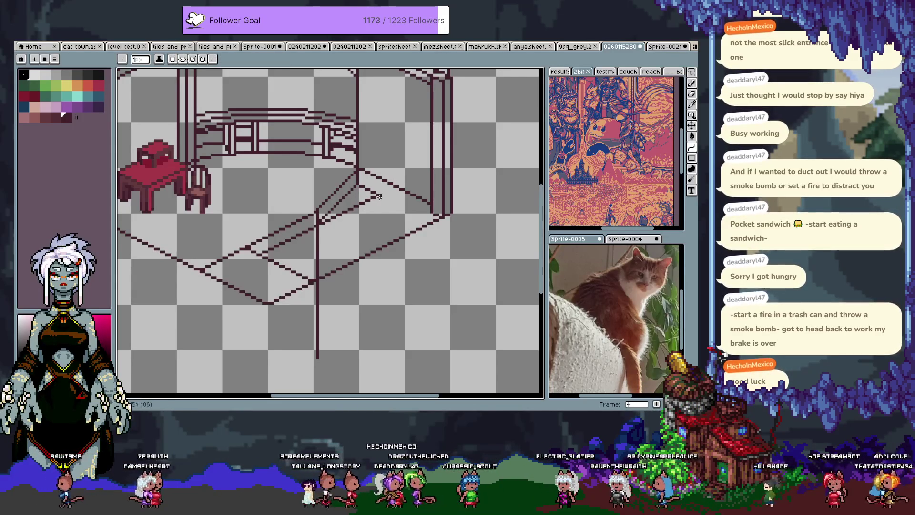
left_click_drag(377, 233, 381, 248)
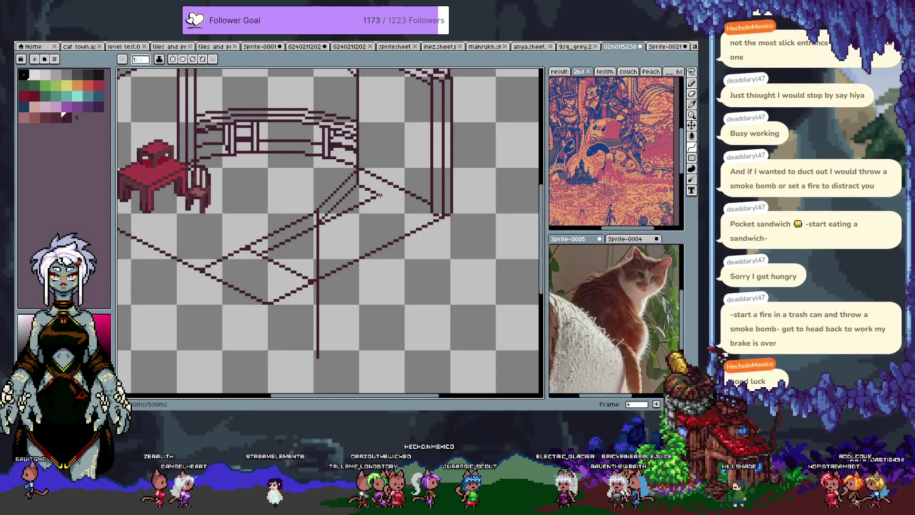
mouse_move(381, 247)
left_mouse_down()
mouse_move(409, 208)
mouse_move(408, 232)
left_mouse_up()
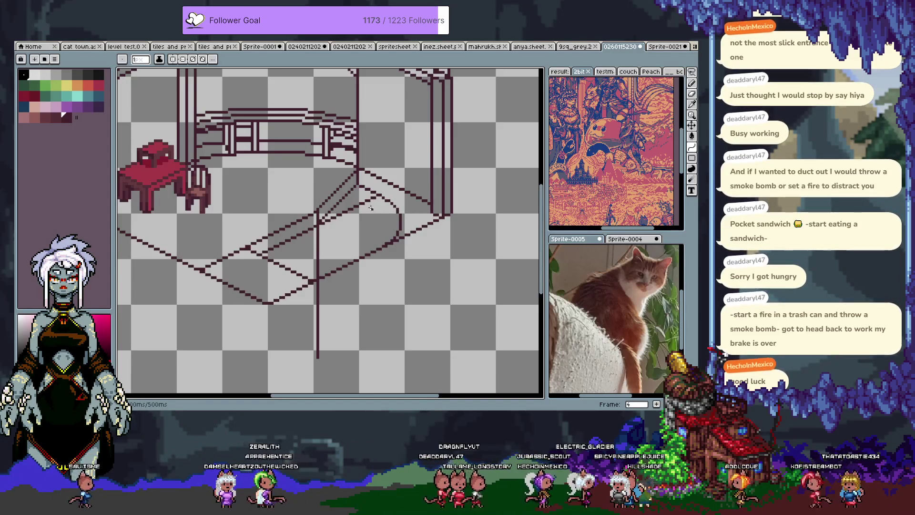
key("b")
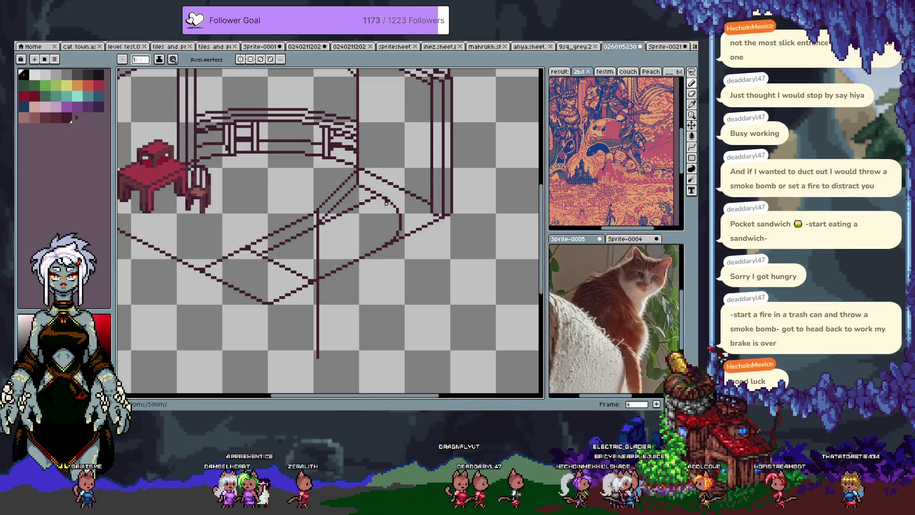
scroll(406, 237, "up", 1)
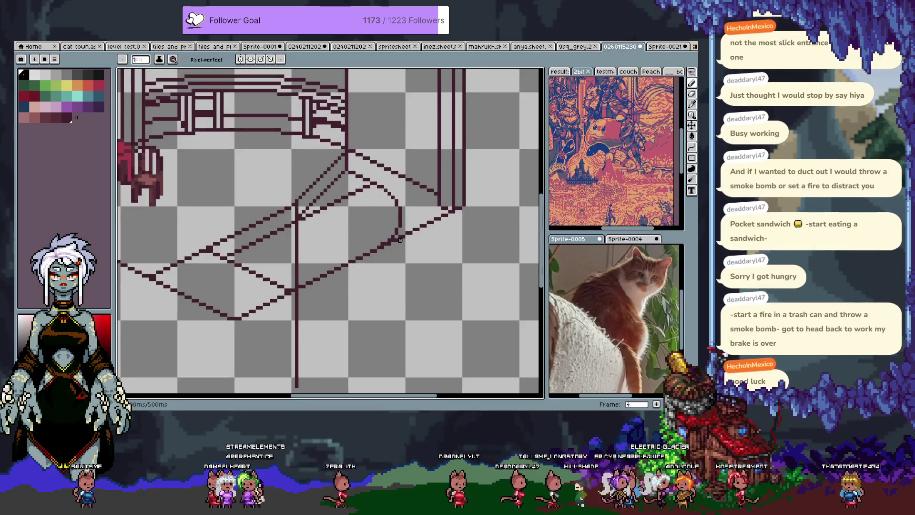
scroll(401, 240, "down", 1)
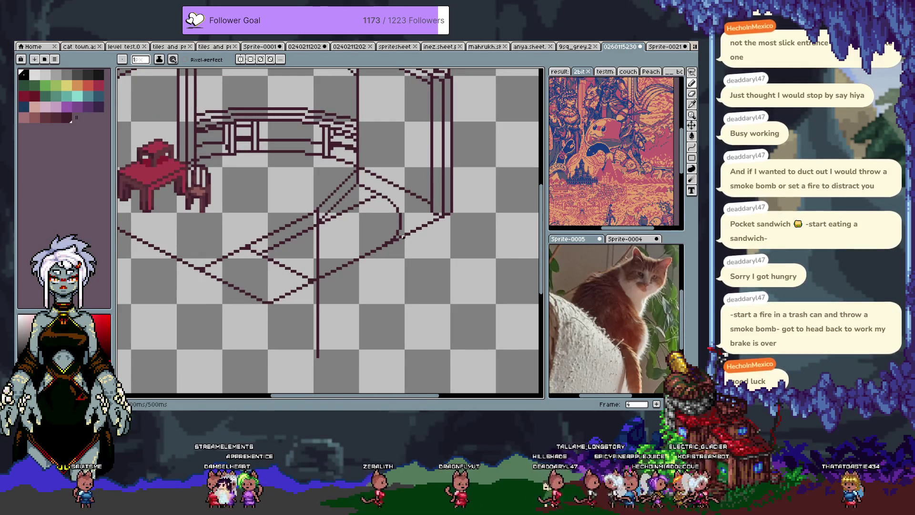
key("v")
key("b")
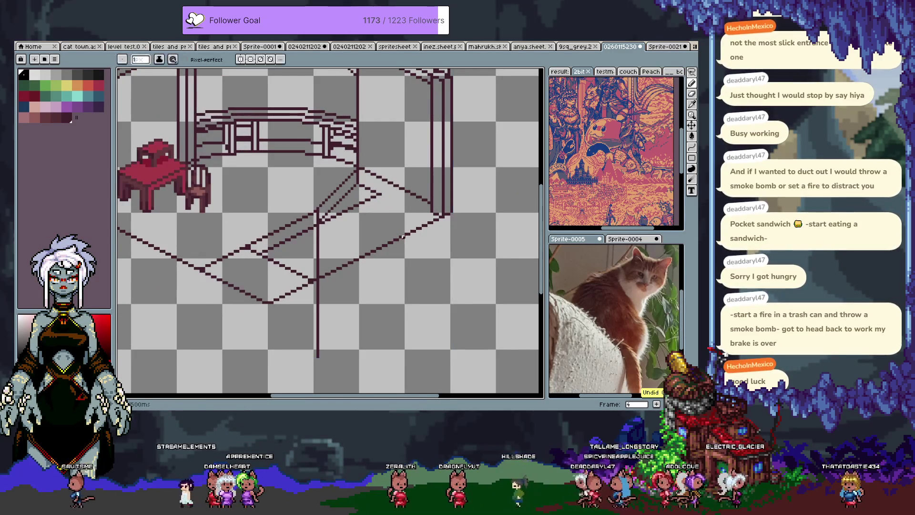
left_click_drag(403, 236, 392, 234)
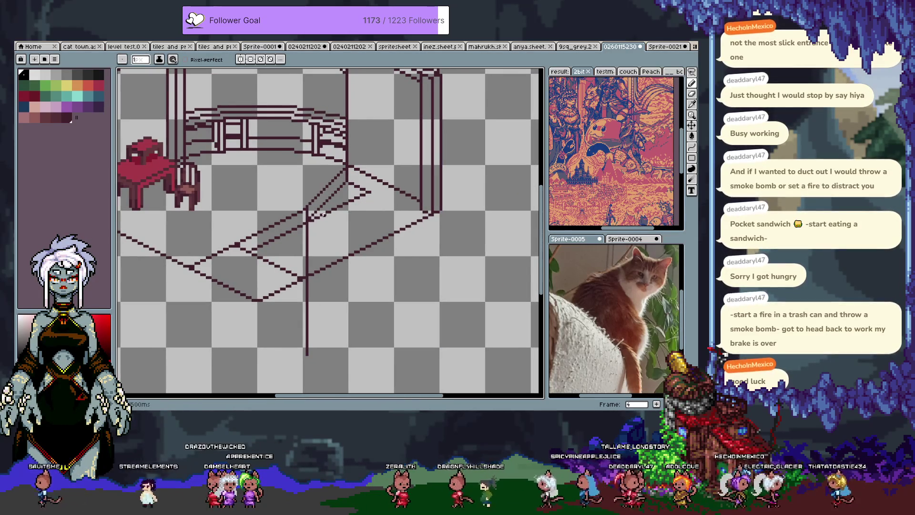
key("Tab")
key("Tab")
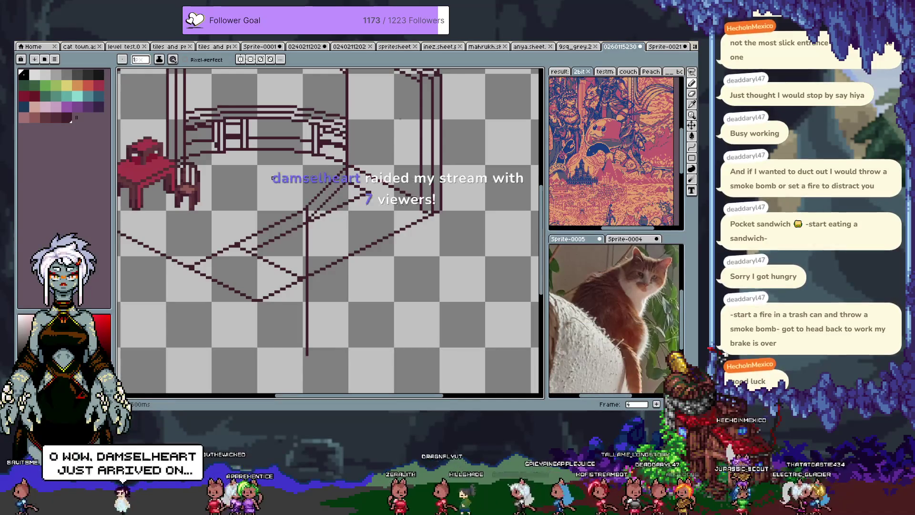
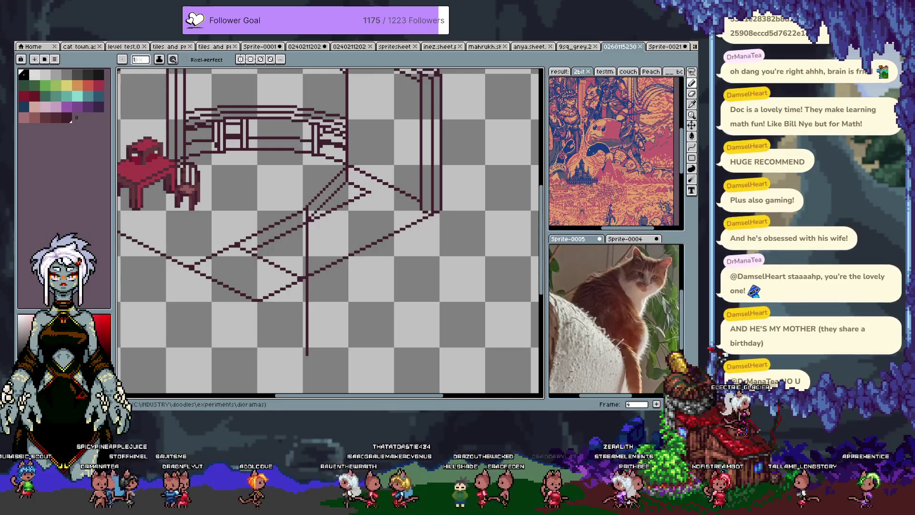
Switch from the Aseprite diorama to the character illustration in Clip Studio Paint
key("alt+Tab")
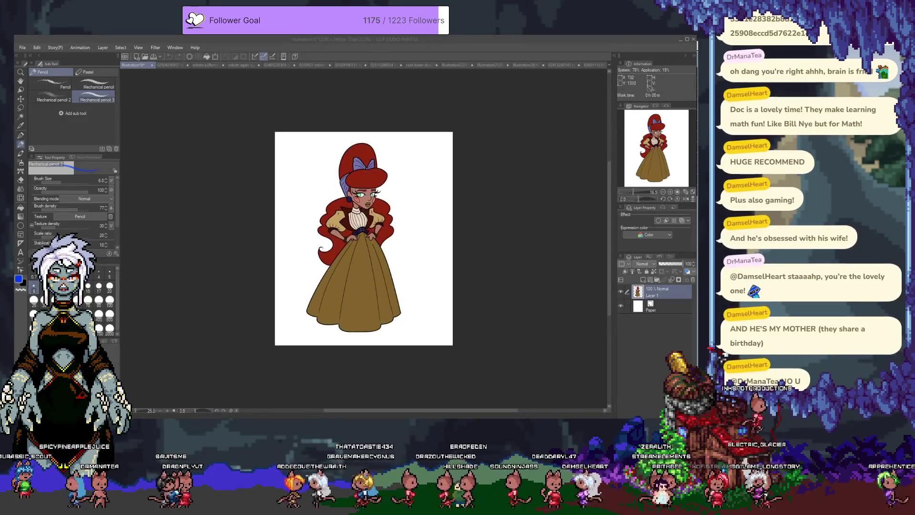
Enlarge the character illustration with side palettes hidden, then return to the Aseprite diorama
key("ctrl+0")
left_click(370, 74)
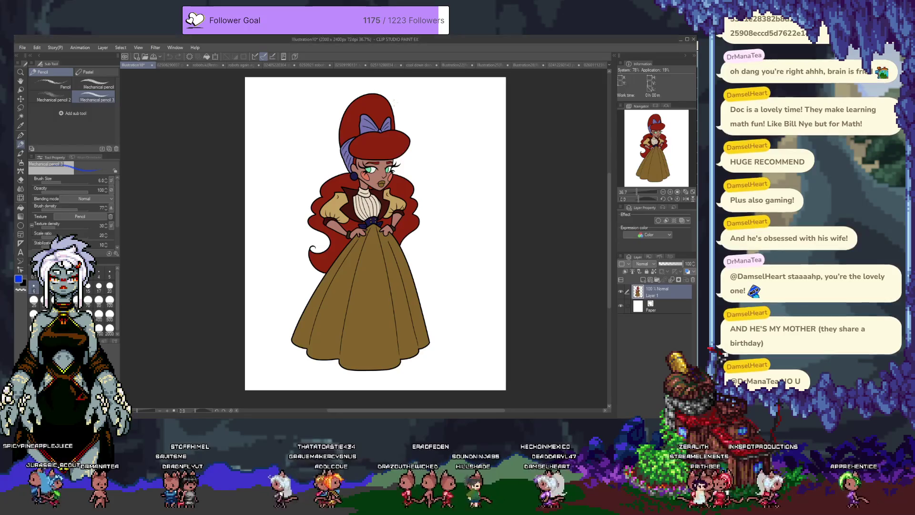
key("Tab")
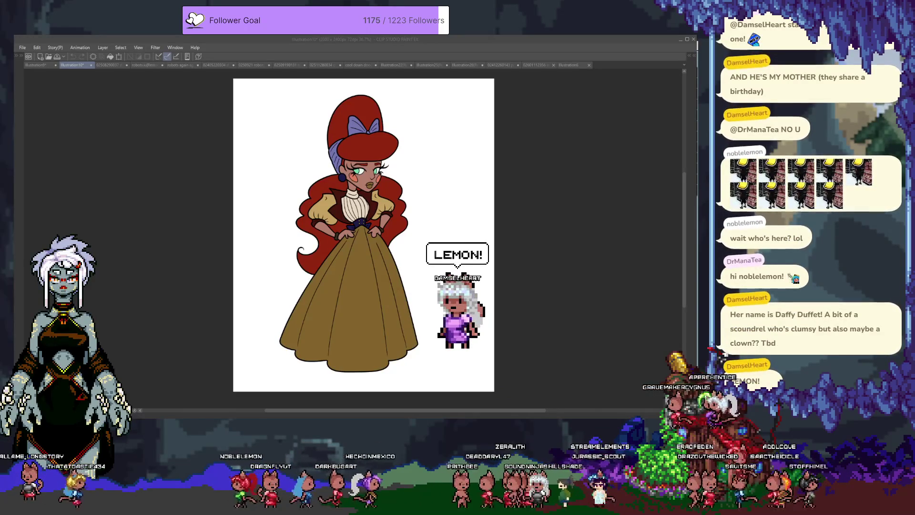
key("alt+Tab")
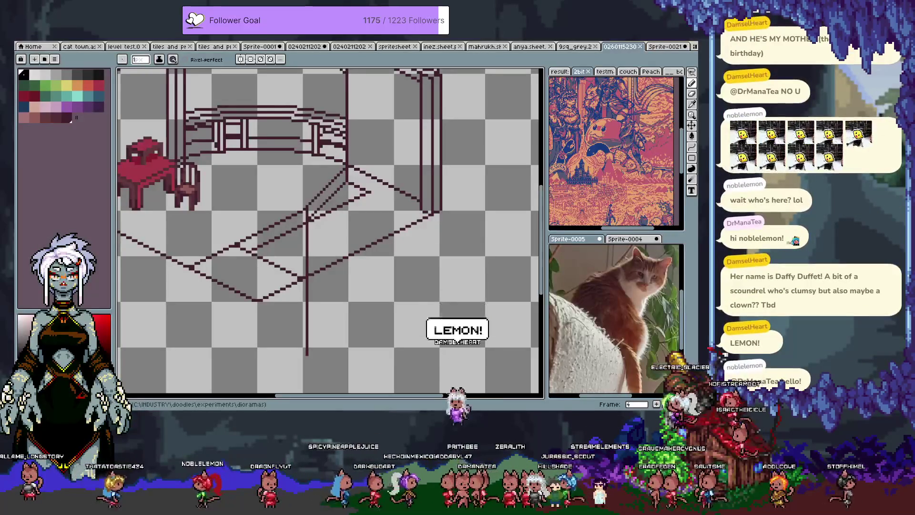
Switch back to the red-haired woman illustration in Clip Studio Paint
key("alt+Tab")
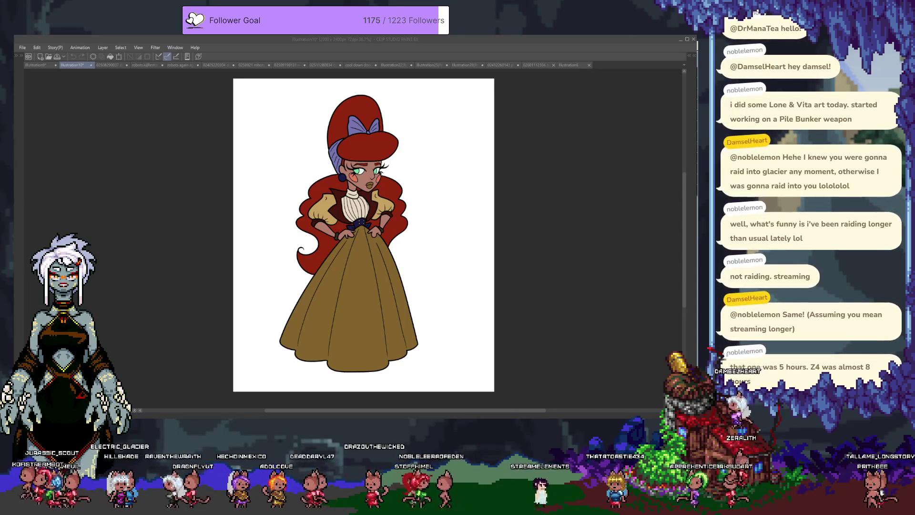
Zoom in slightly, then close the Illustration10 document to reveal the demons sketch
scroll(344, 184, "up", 1)
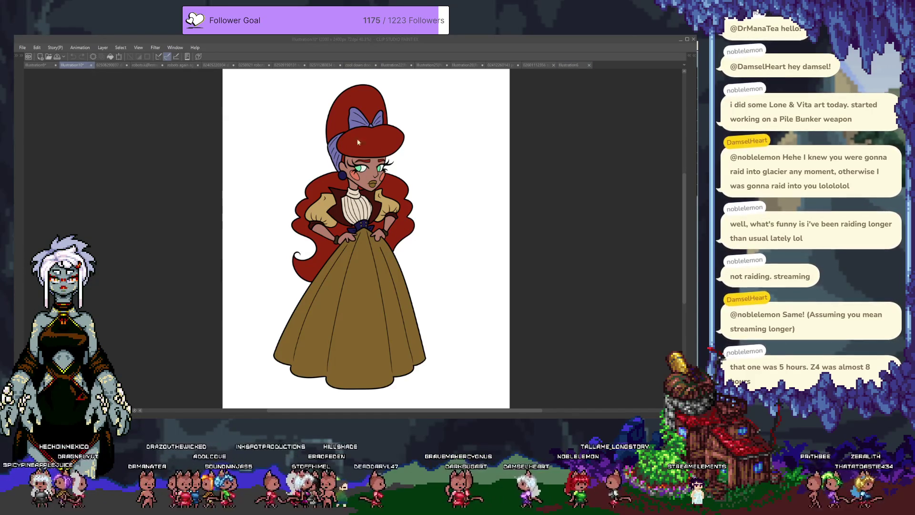
key("ctrl+w")
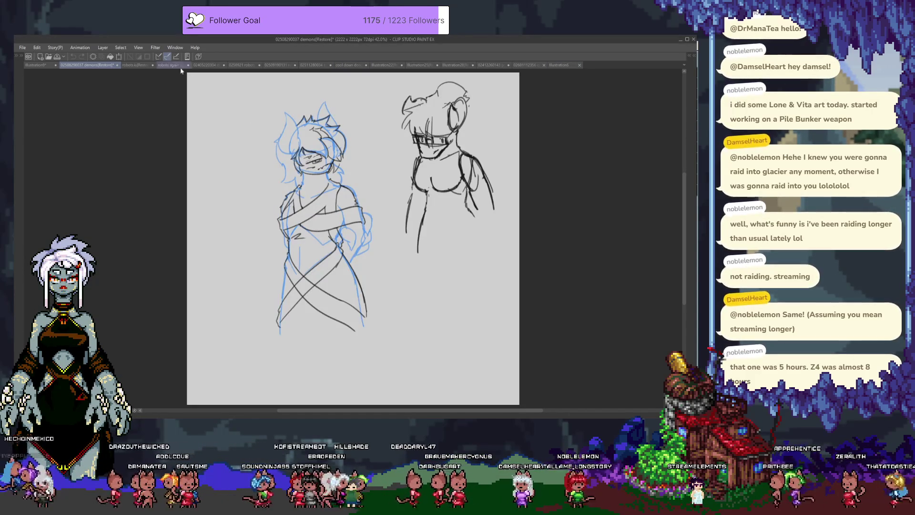
Look through the robots lineup, hammer robot and cooldown sketches, ending on the Illustration22 label
left_click(138, 65)
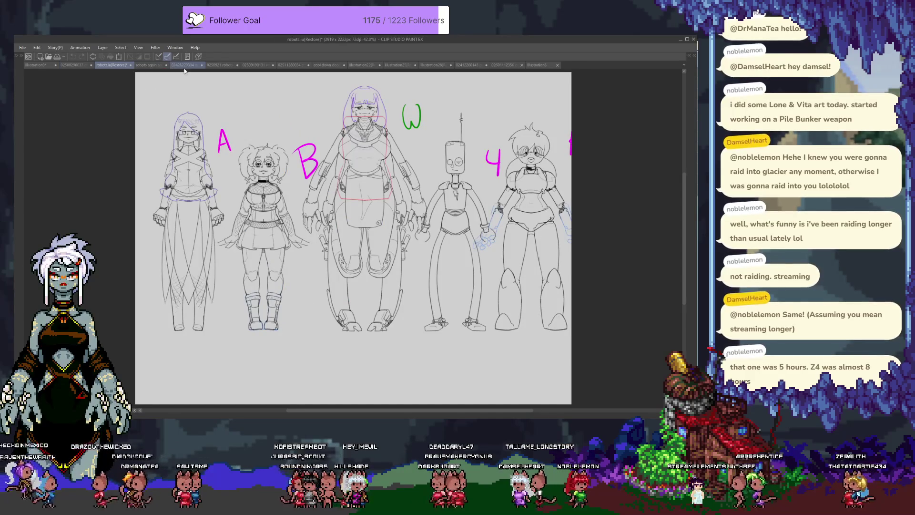
left_click(155, 66)
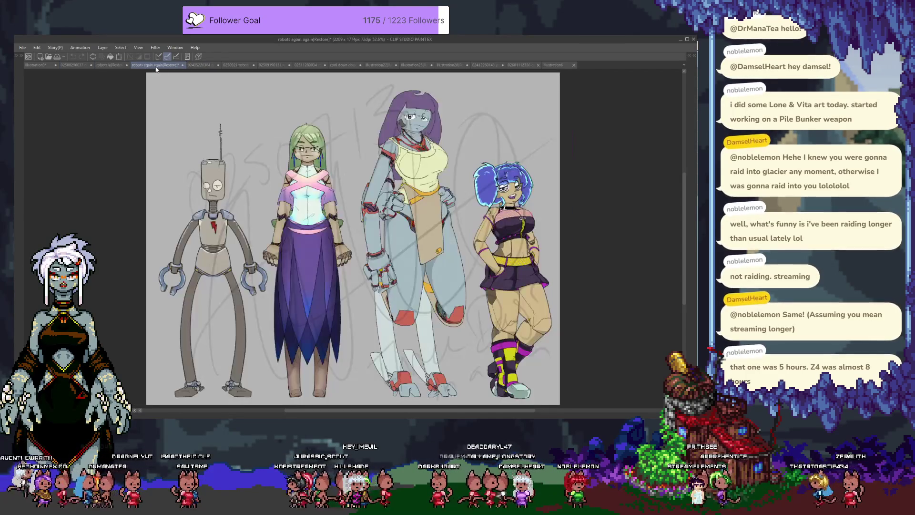
left_click(236, 66)
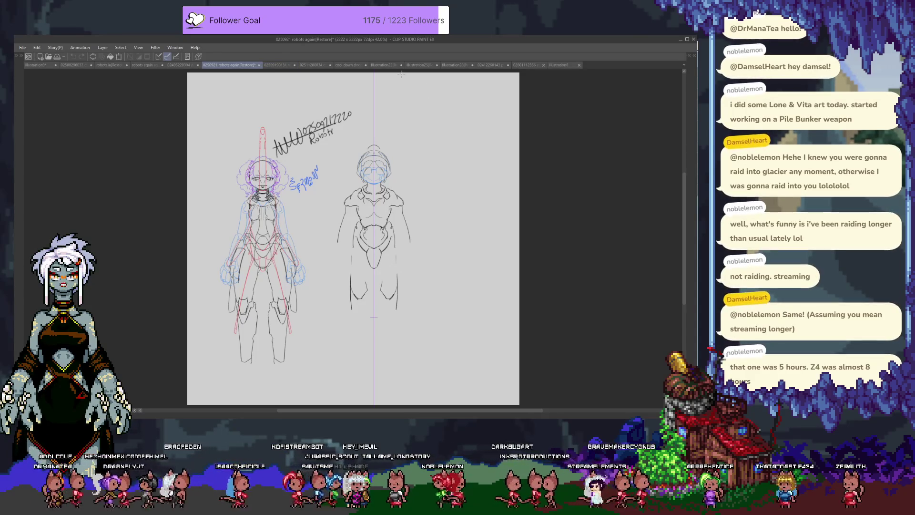
left_click(280, 67)
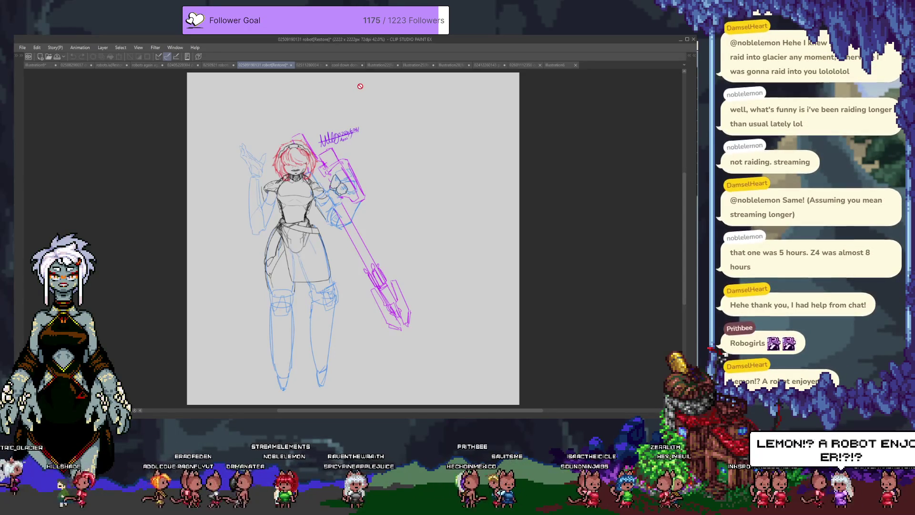
left_click(310, 65)
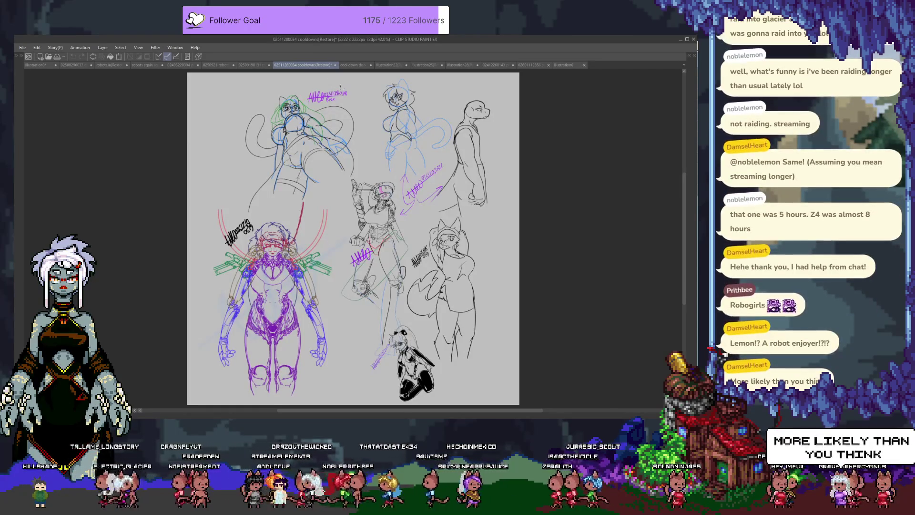
left_click(354, 65)
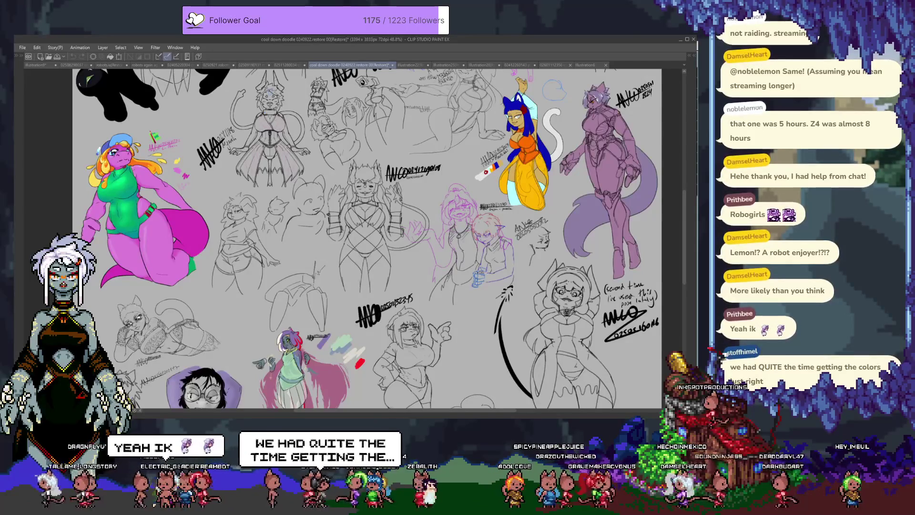
left_click(406, 65)
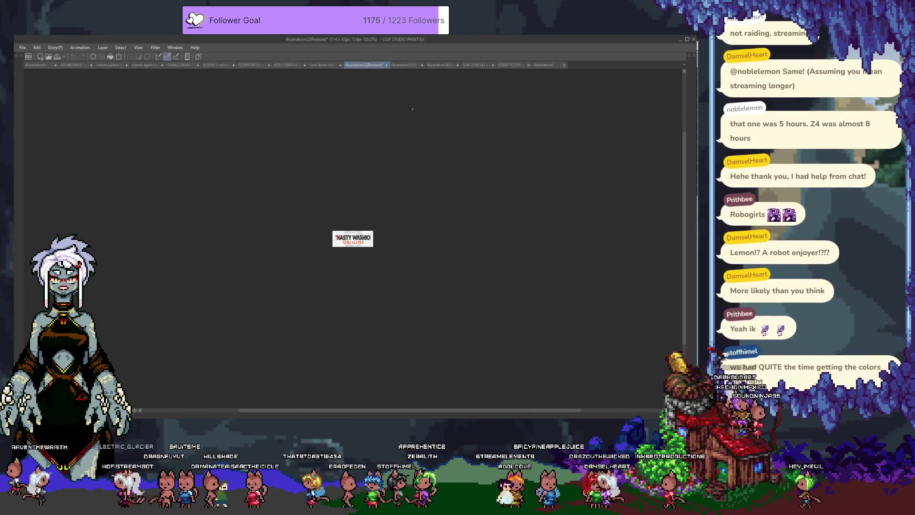
left_click(408, 65)
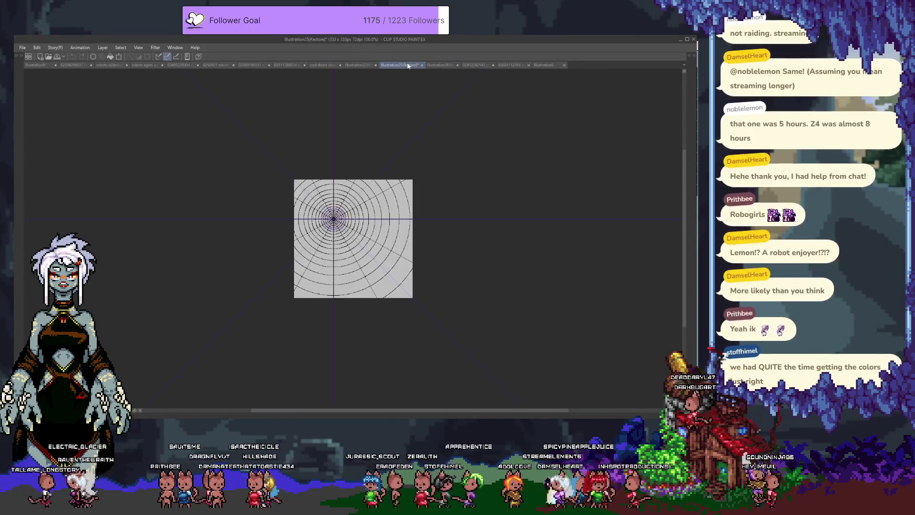
left_click(511, 67)
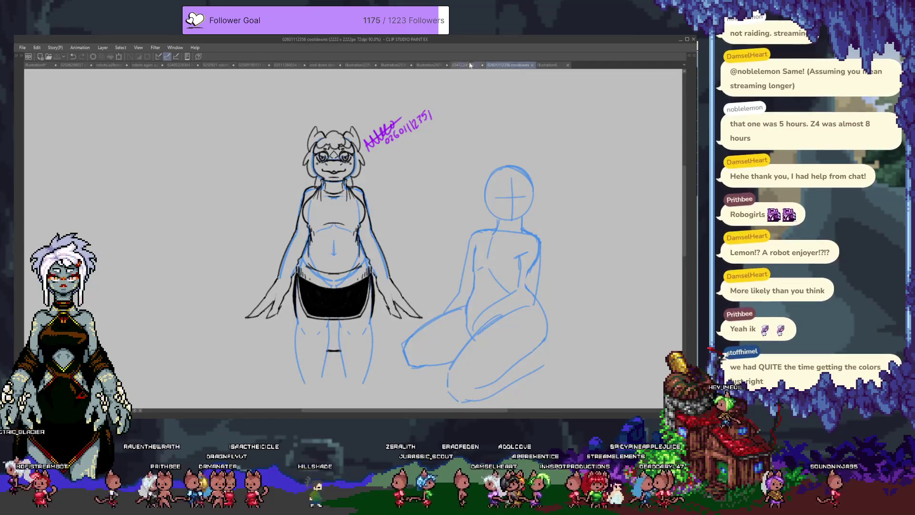
left_click(73, 67)
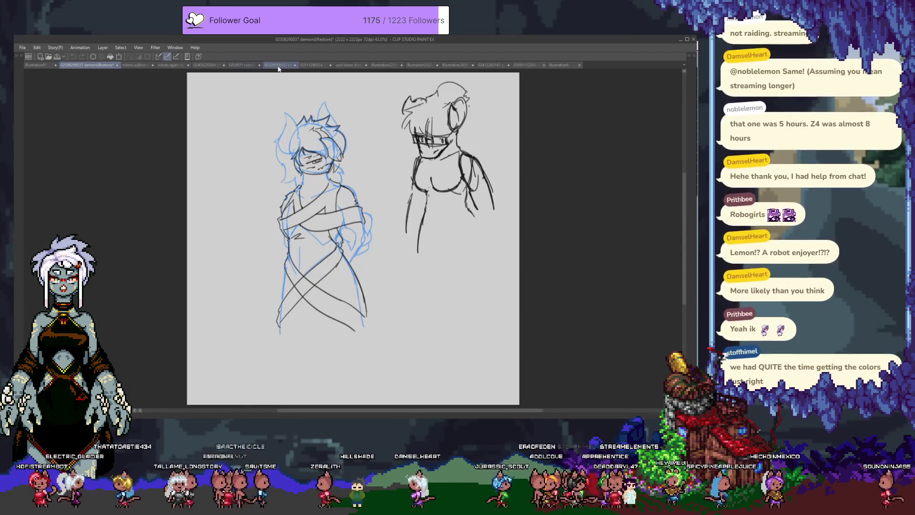
left_click(312, 65)
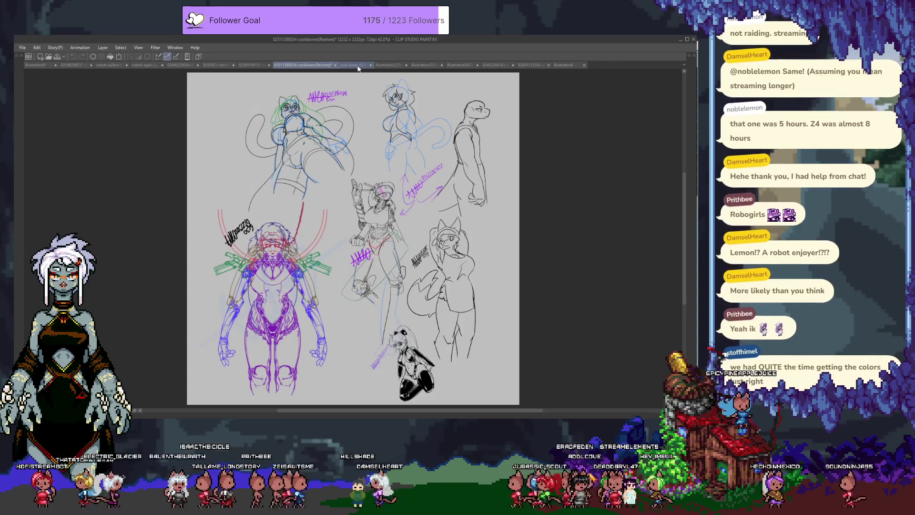
left_click(358, 66)
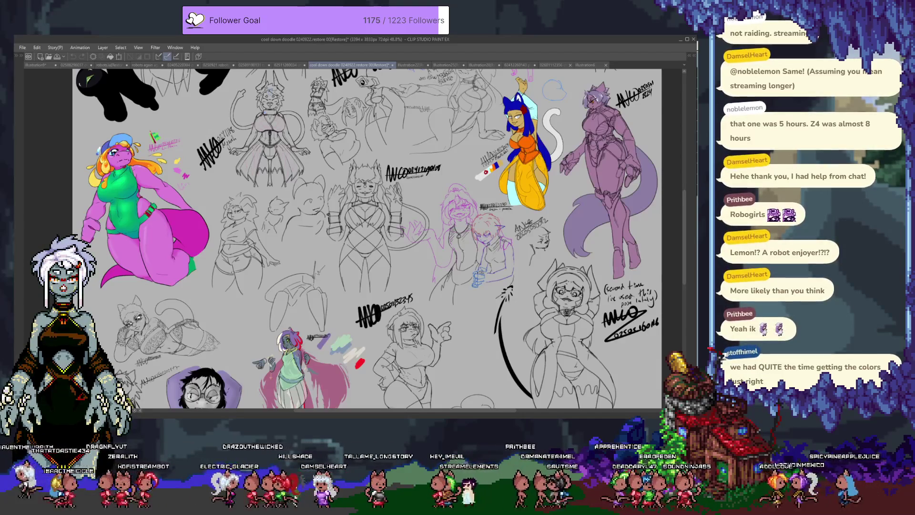
Zoom in and out on the doodle sheet, then return to the Aseprite diorama
scroll(398, 195, "down", 2)
scroll(382, 85, "up", 2)
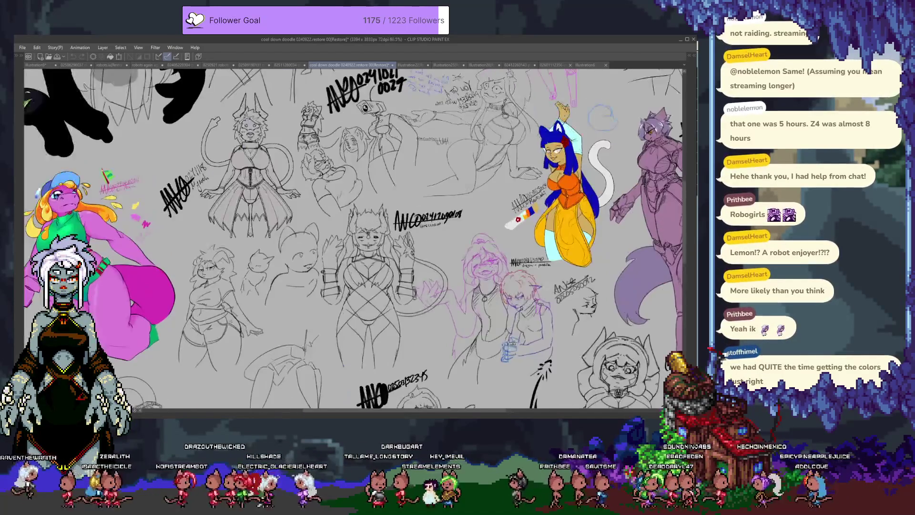
scroll(383, 85, "up", 2)
scroll(382, 85, "up", 2)
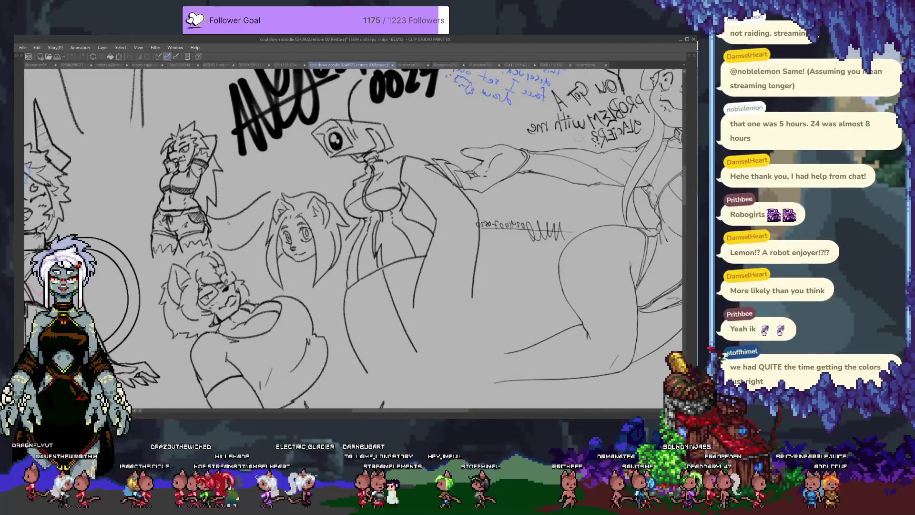
scroll(281, 163, "down", 2)
scroll(281, 162, "down", 3)
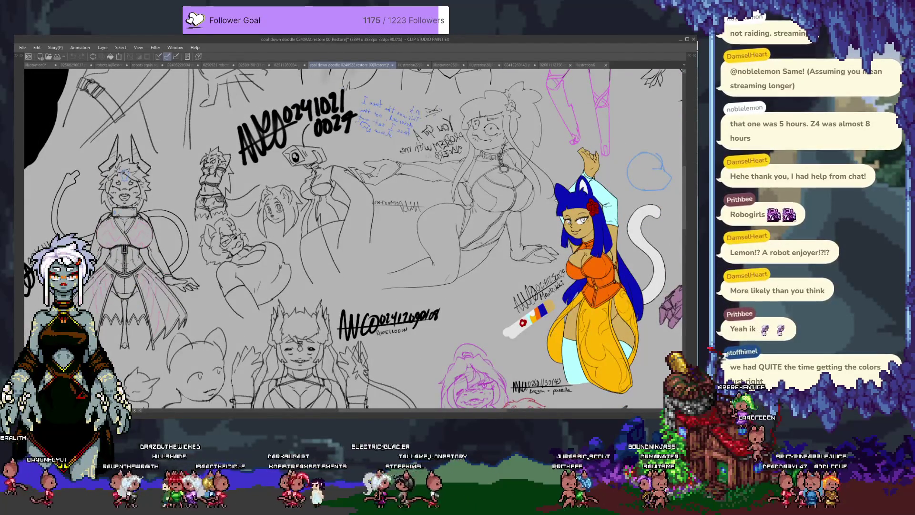
key("alt+Tab")
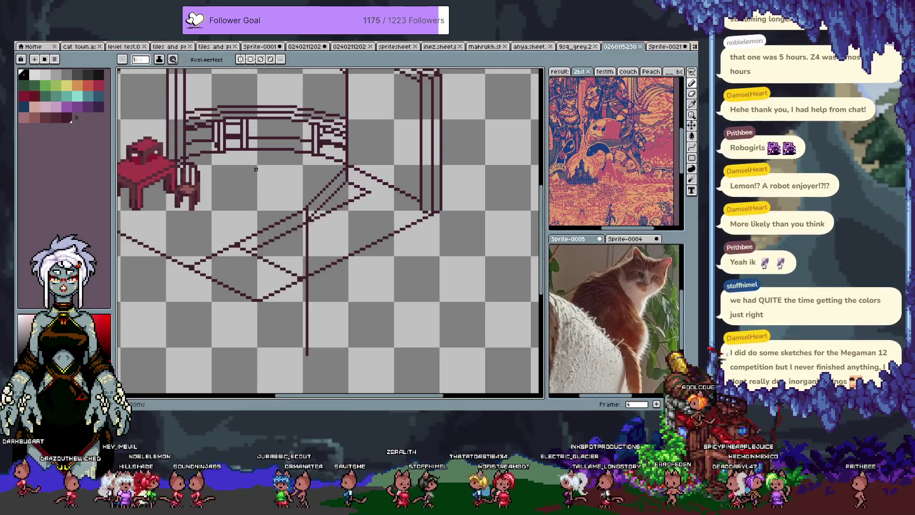
key("h")
left_click_drag(316, 135, 300, 127)
key("b")
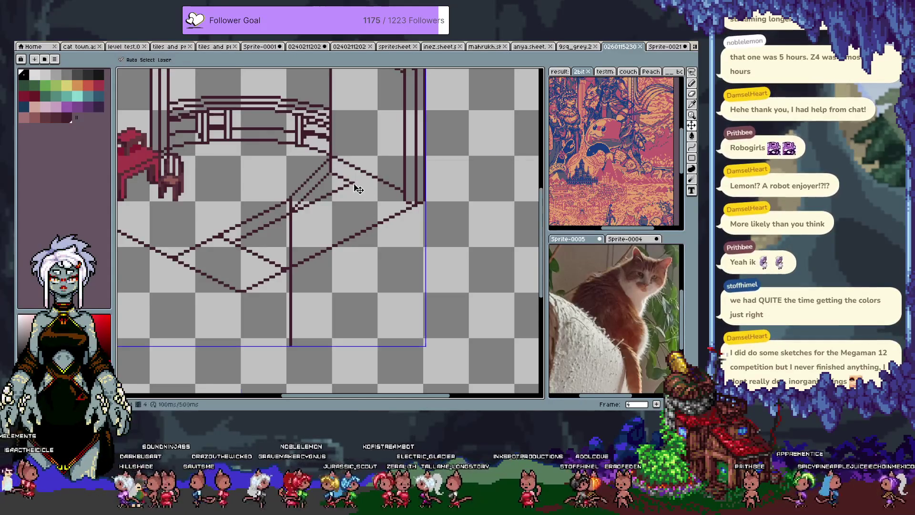
key("Tab")
key("Tab")
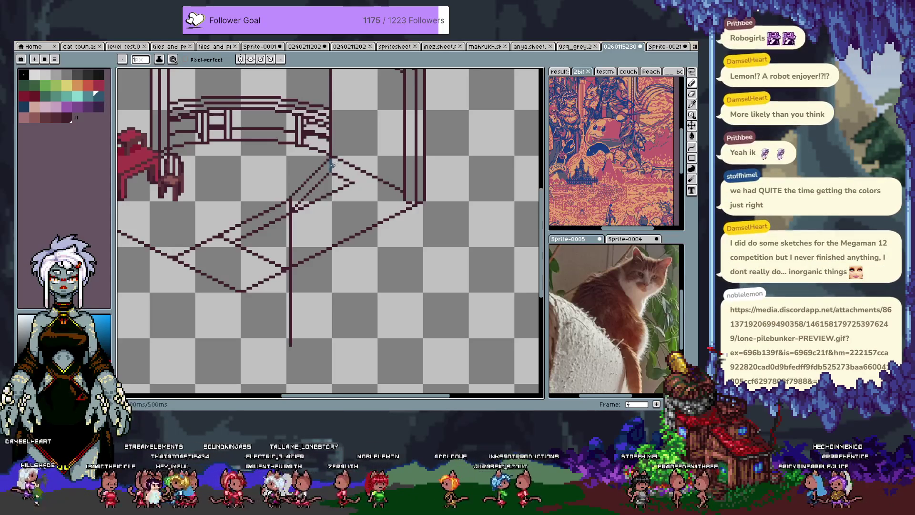
key("v")
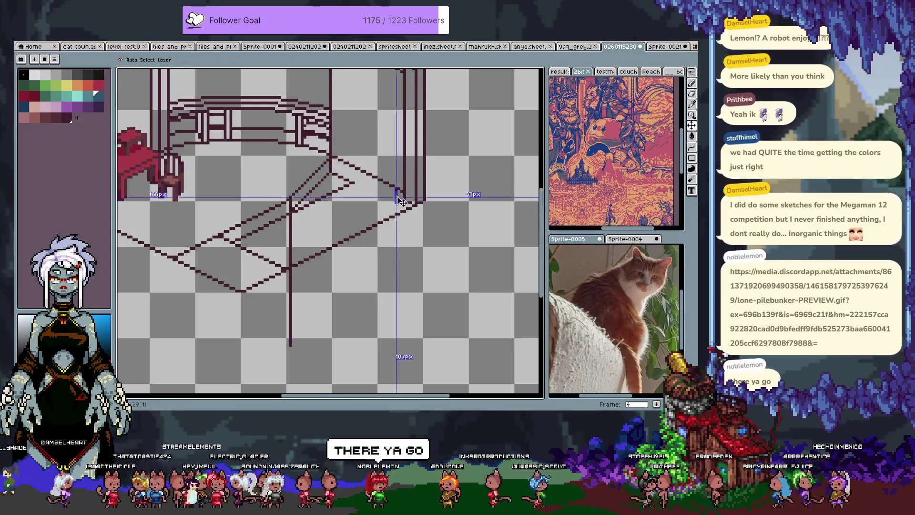
key("b")
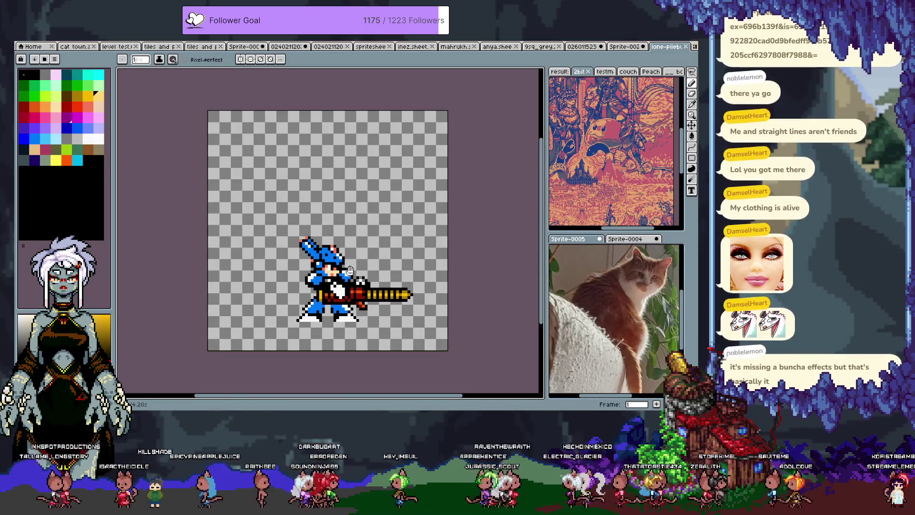
key("Return")
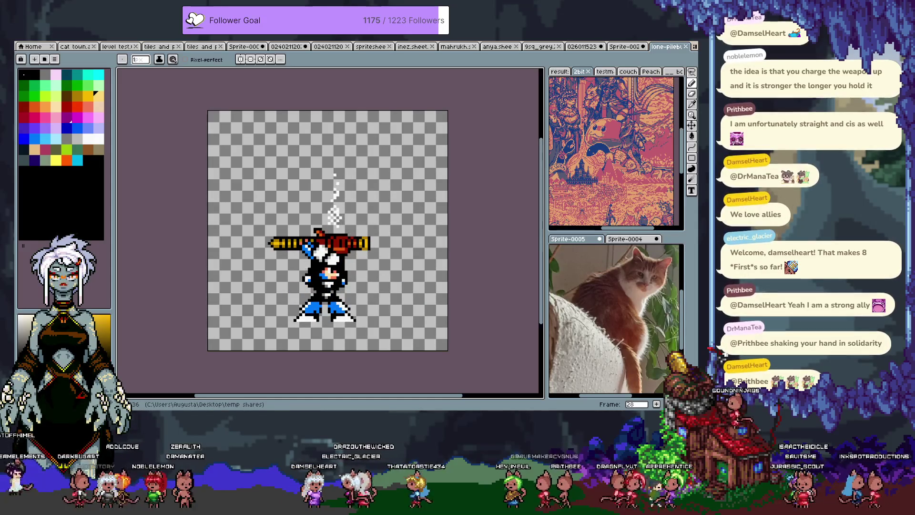
Close the animated sprite file, switch to the cat town artwork collection, and advance one frame
left_click(685, 46)
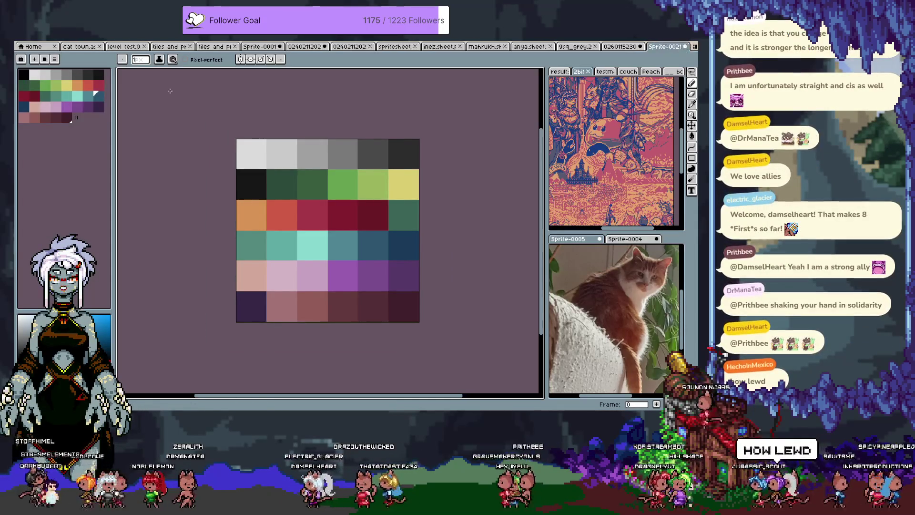
left_click(78, 46)
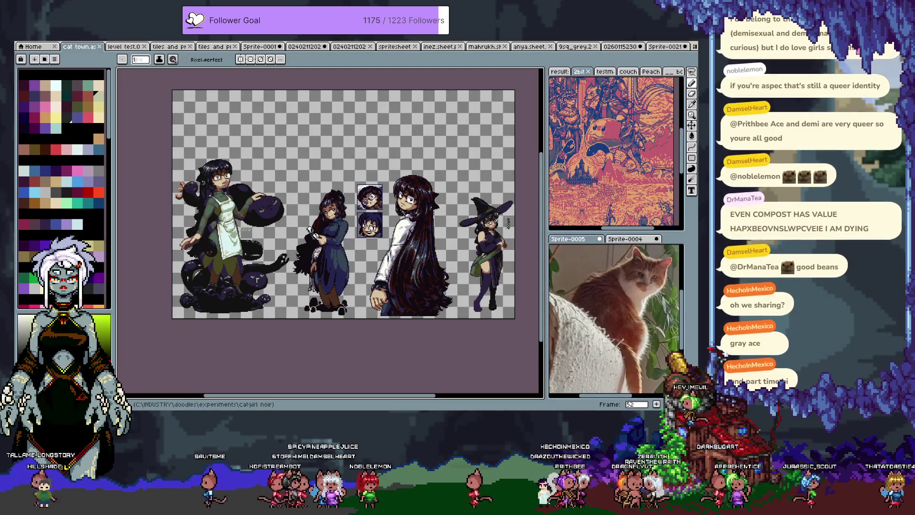
key("Right")
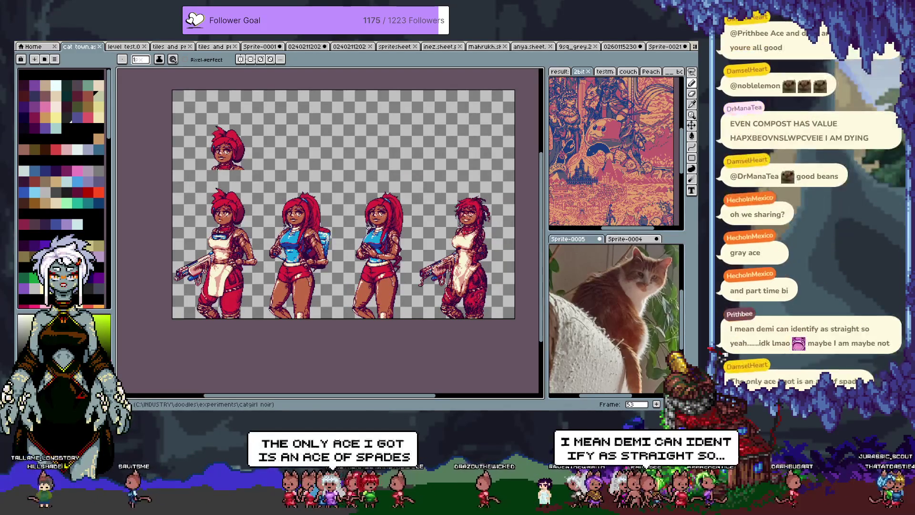
Step through the sketch, tarot, autumn sticker and game-art frames, wrapping back to frame 0
key("Right")
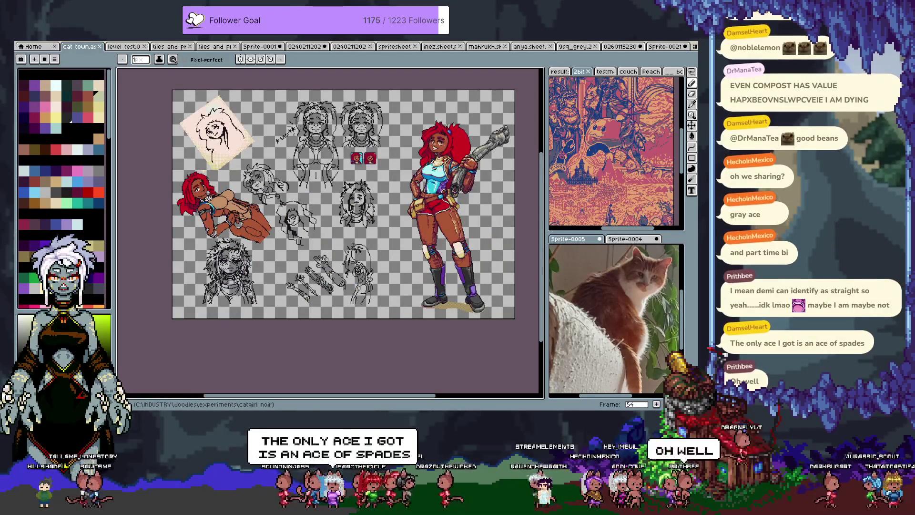
key("Right")
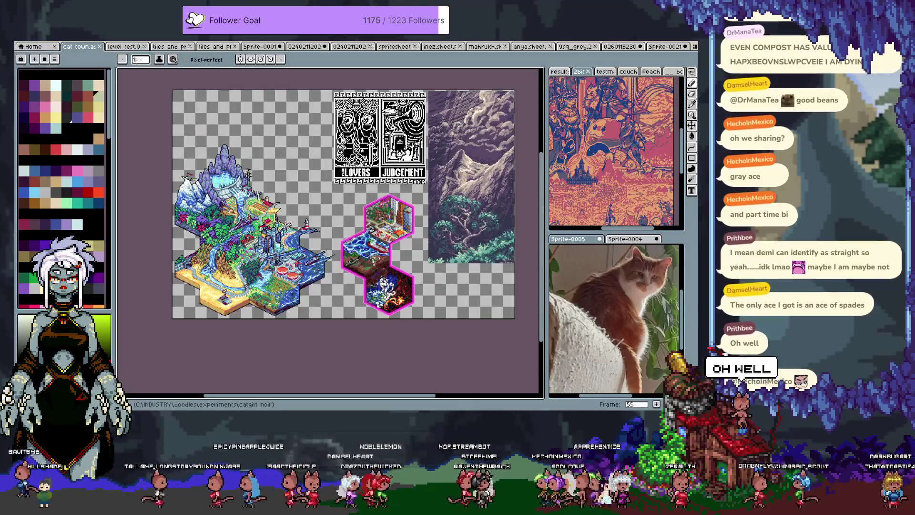
key("Right")
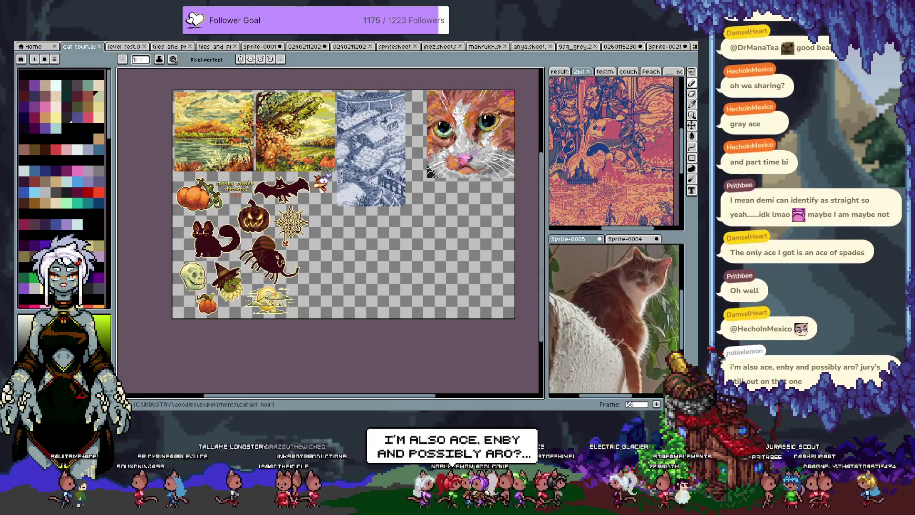
key("Right")
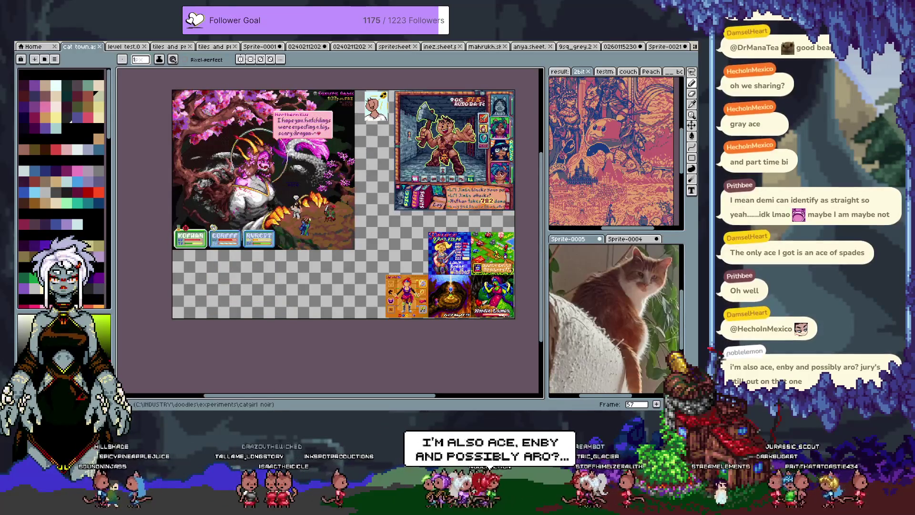
key("Right")
key("Right")
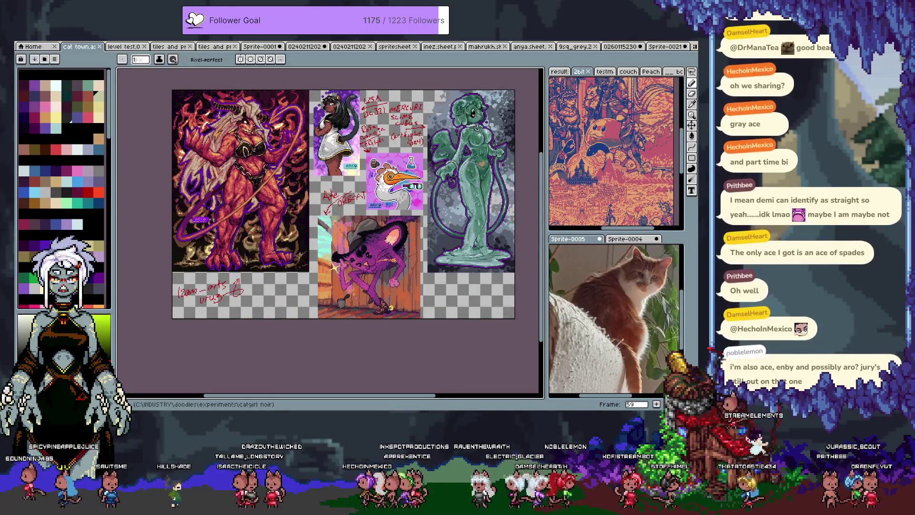
key("Right")
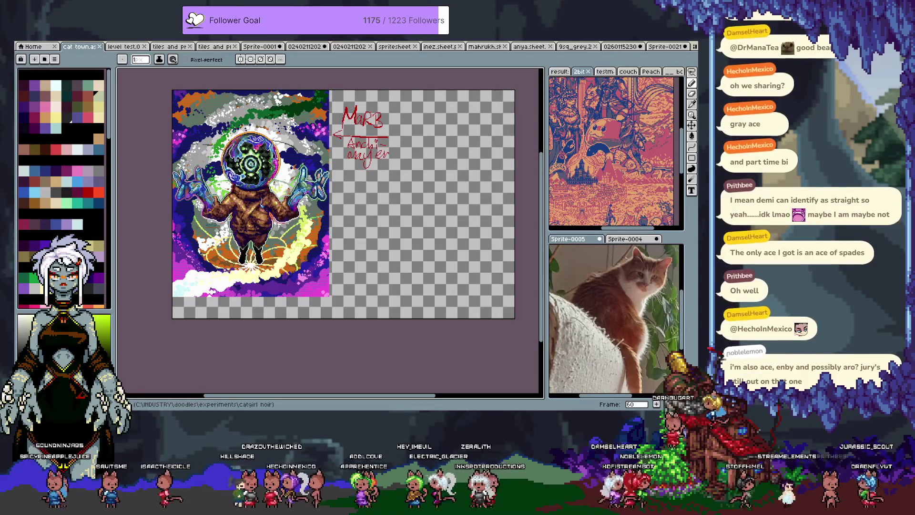
key("Right")
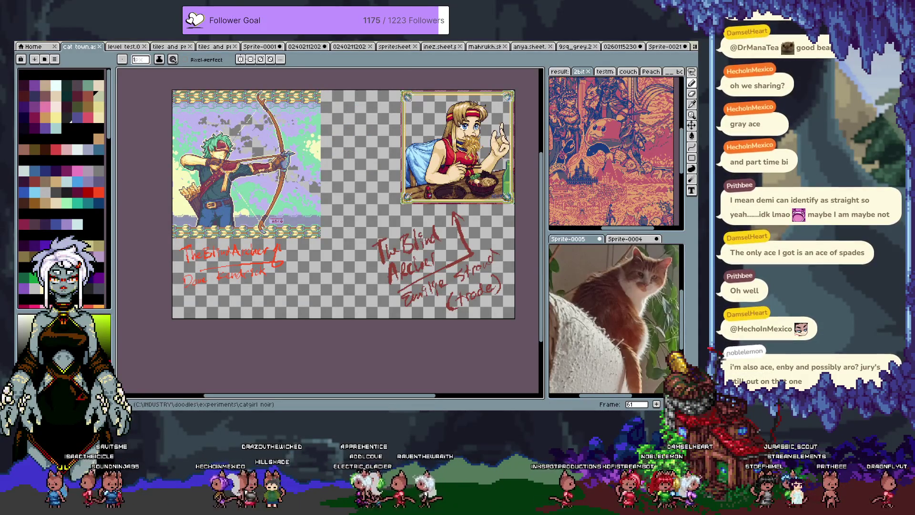
key("Right")
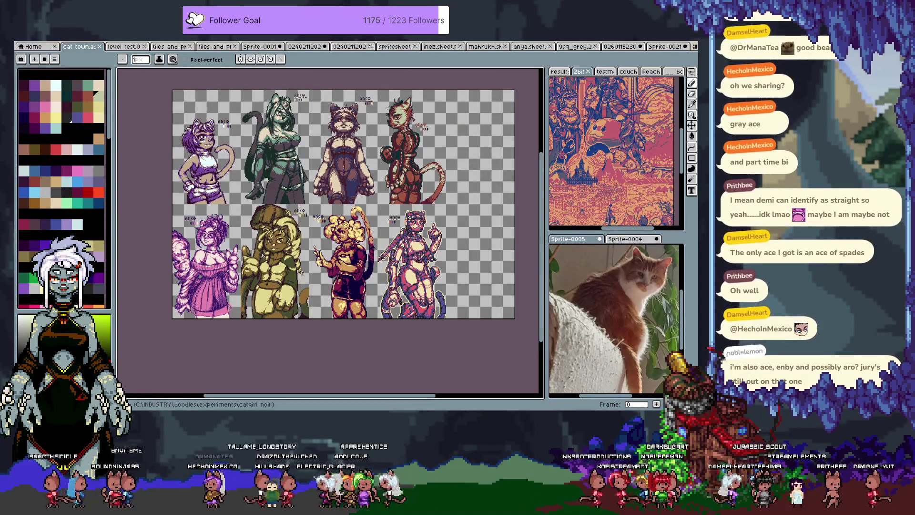
Advance through the catgirl sprite sheet frames to the EDGY banner frame
key("Right")
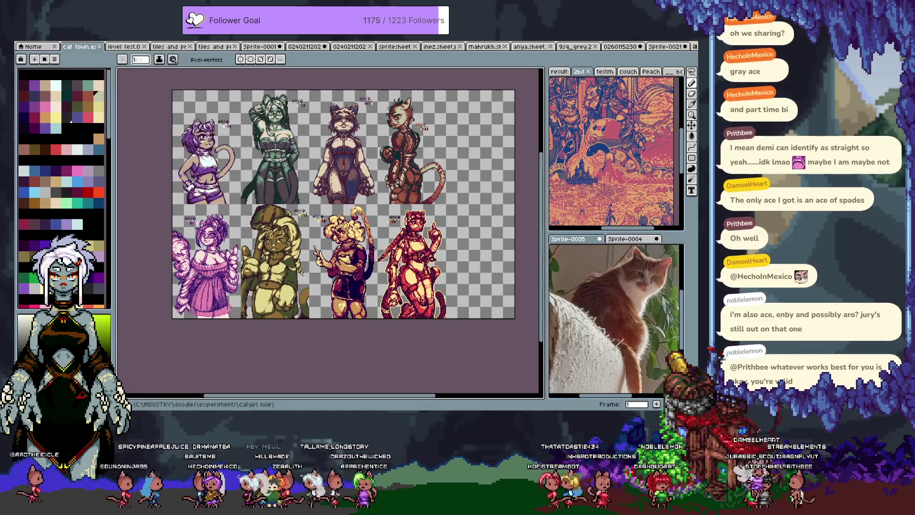
key("Right")
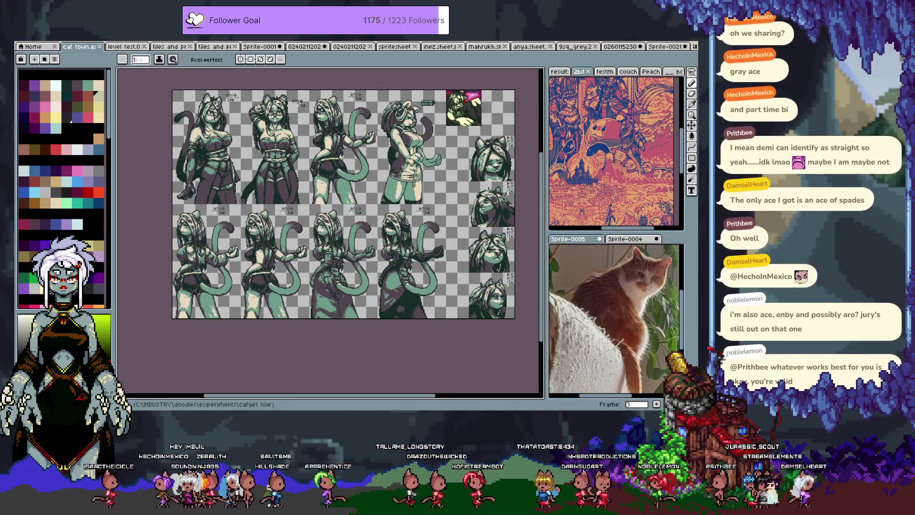
key("Right")
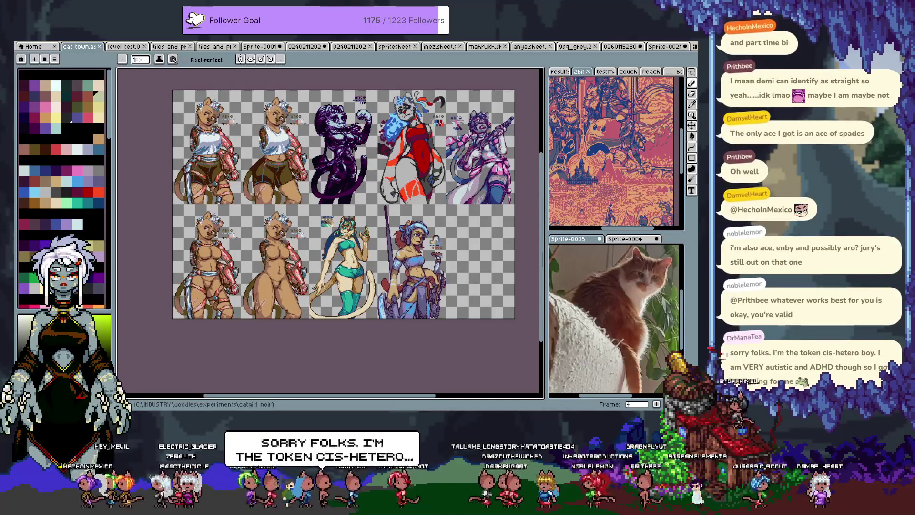
key("Right")
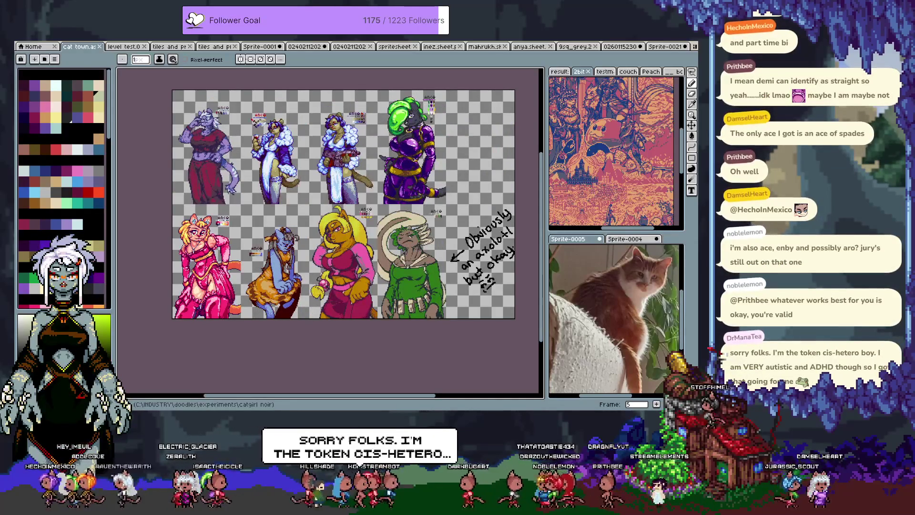
key("Right")
key("Right")
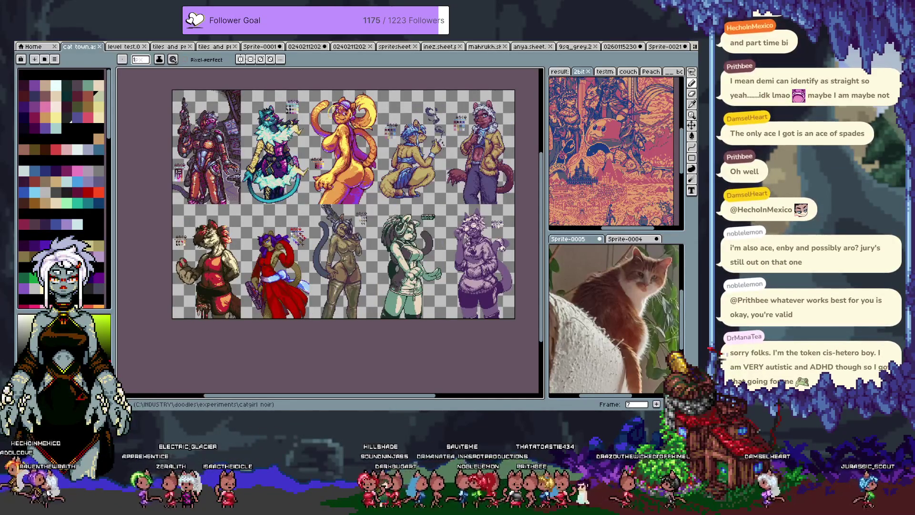
key("Right")
key("Right")
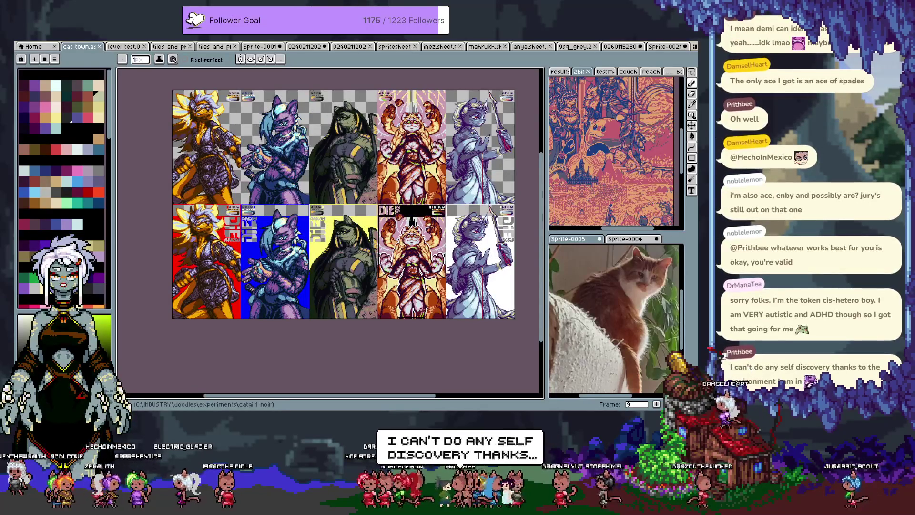
key("Right")
key("Right")
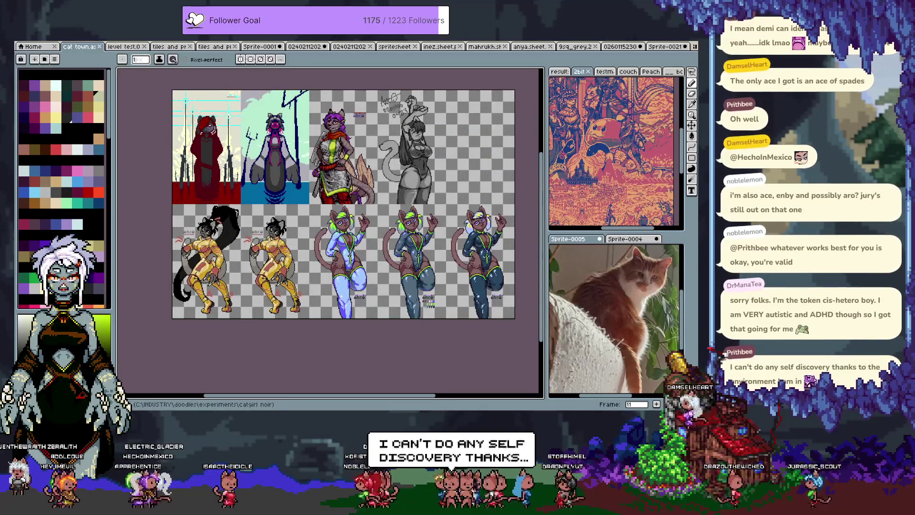
key("Right")
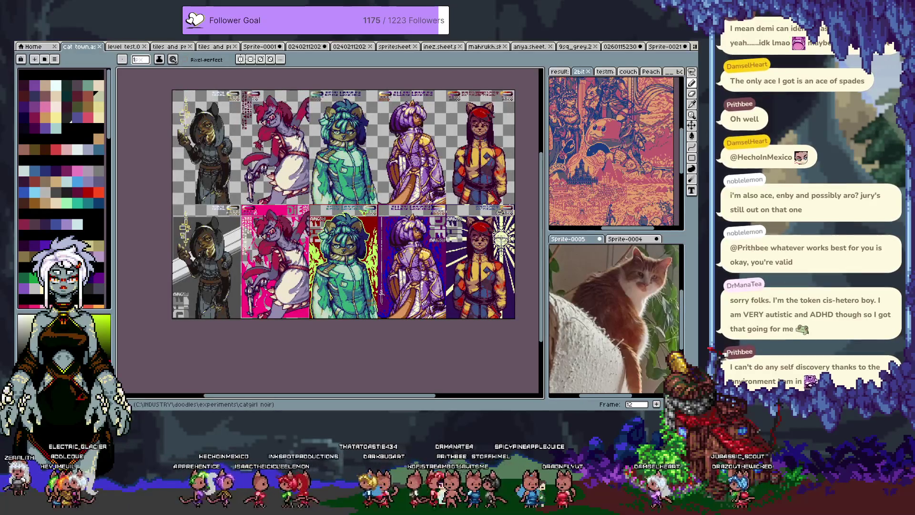
key("Right")
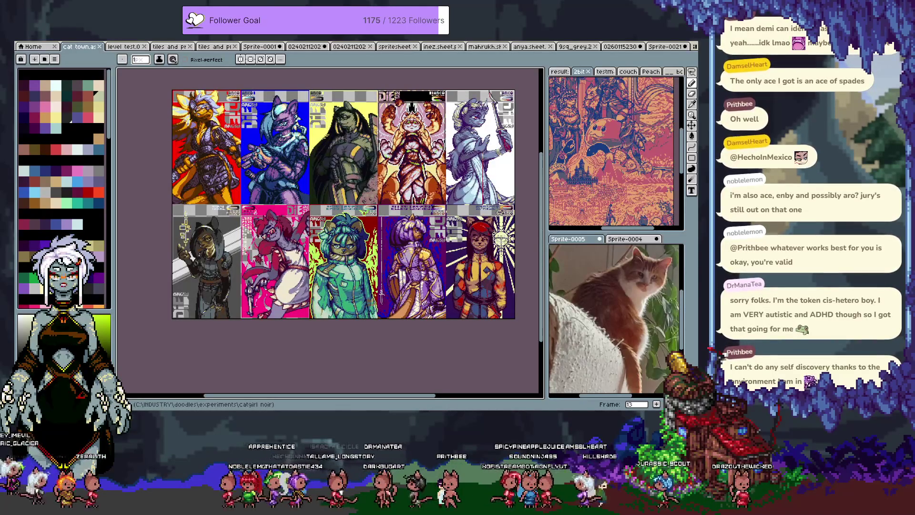
key("Right")
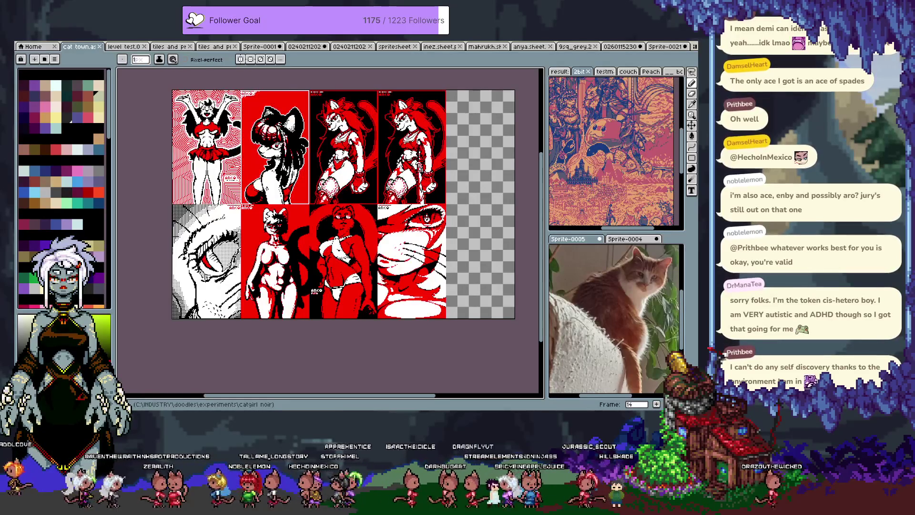
key("Right")
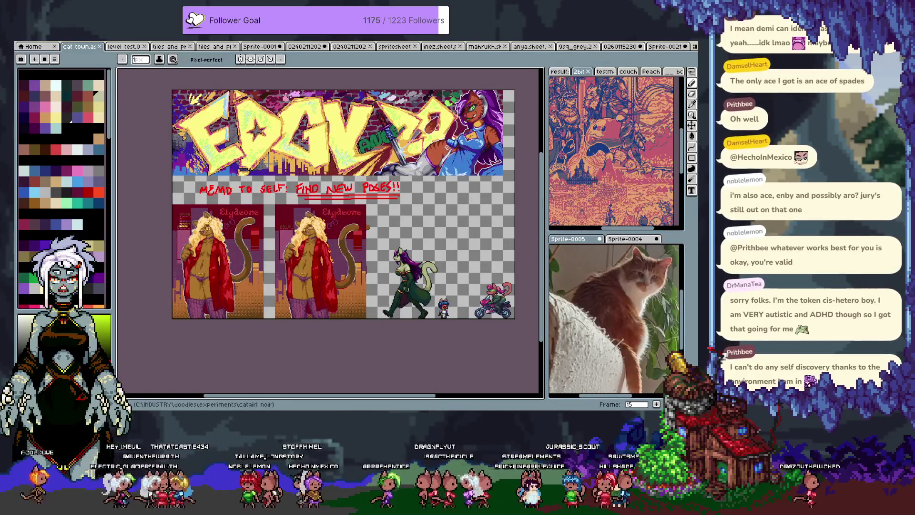
Continue past the Queen of Swords and card frames to frame 25's landscape collage
key("Right")
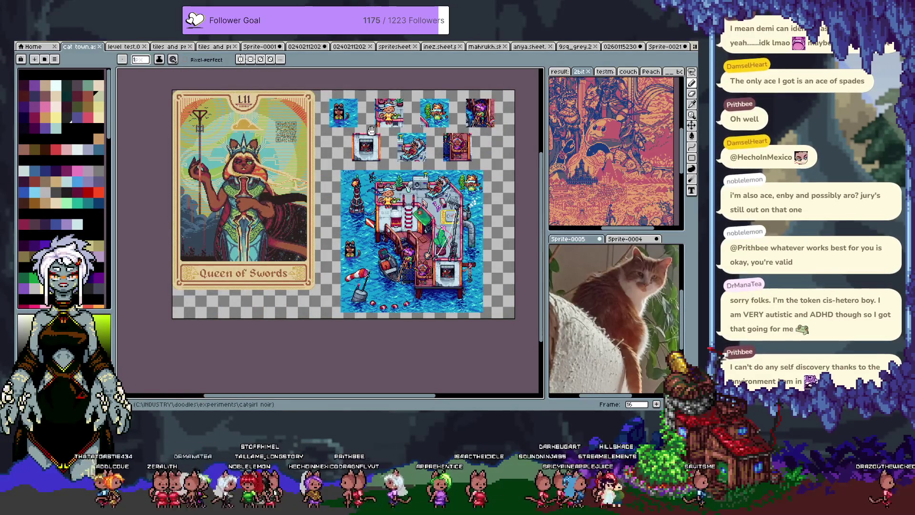
key("Right")
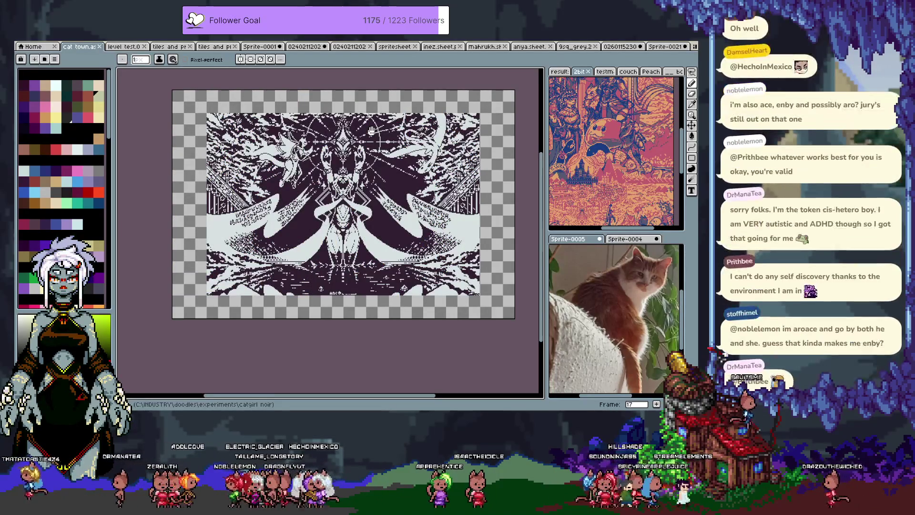
key("Right")
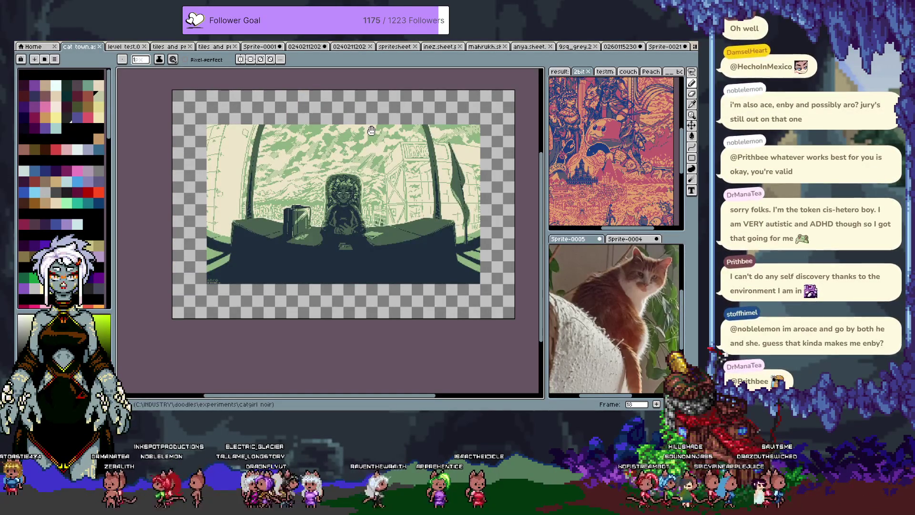
key("Right")
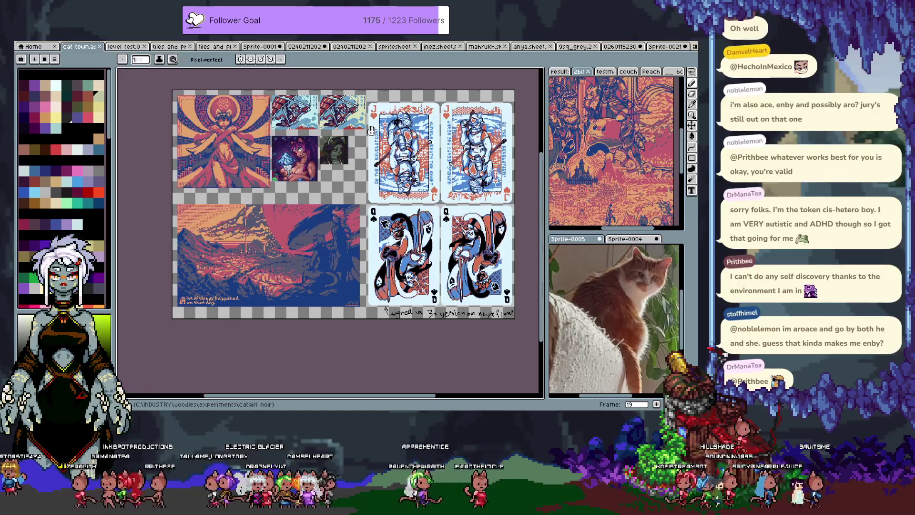
key("Right")
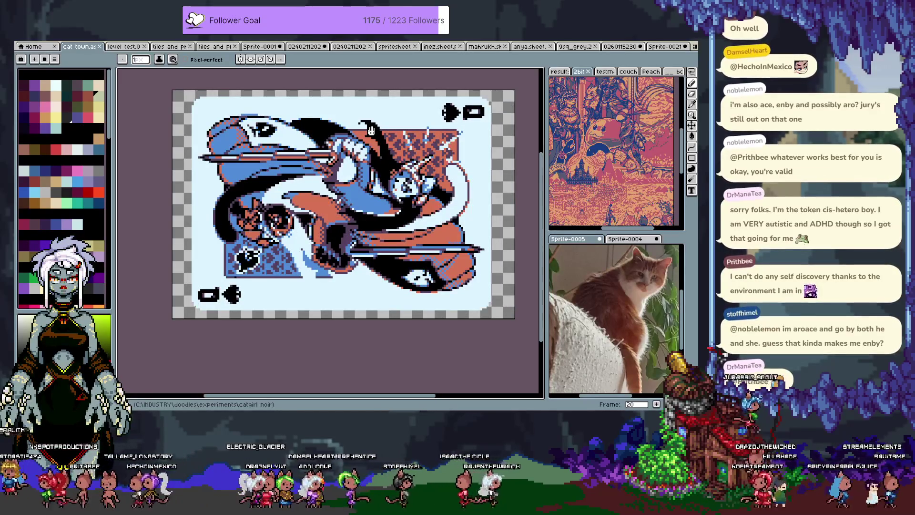
key("Right")
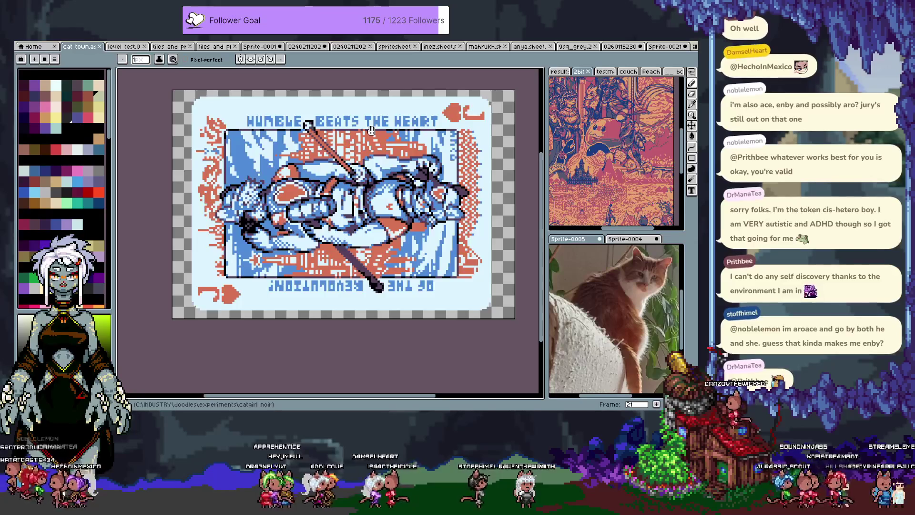
key("Right")
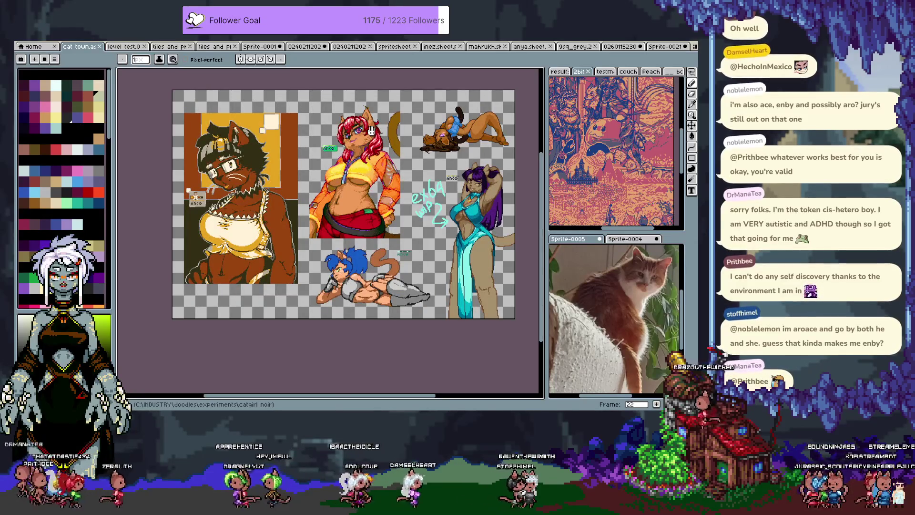
key("Right")
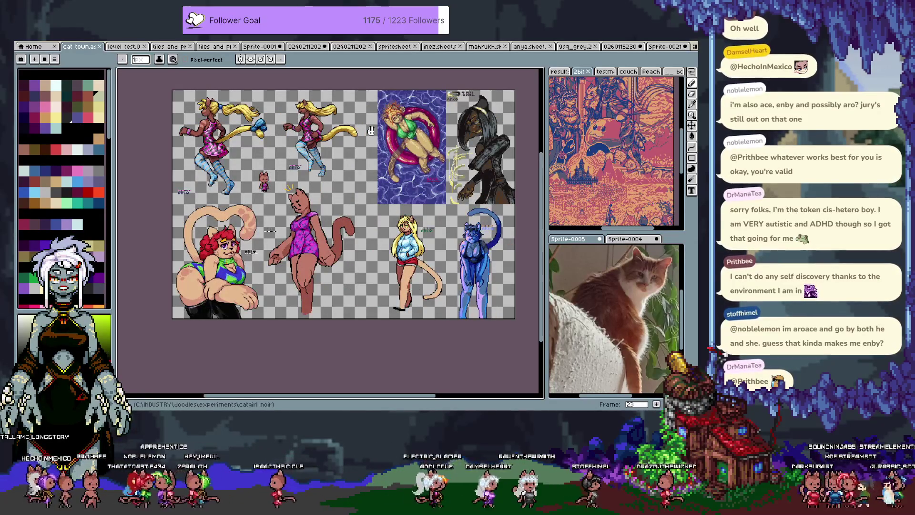
key("Right")
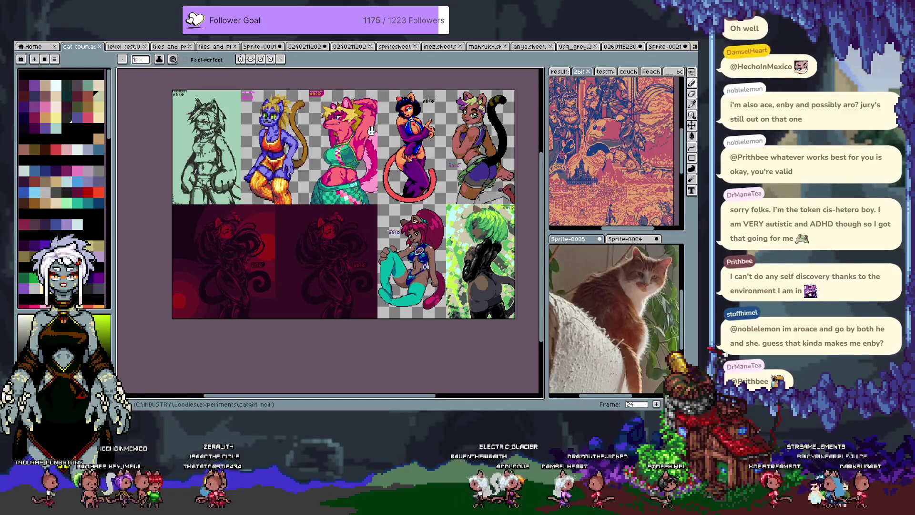
key("Right")
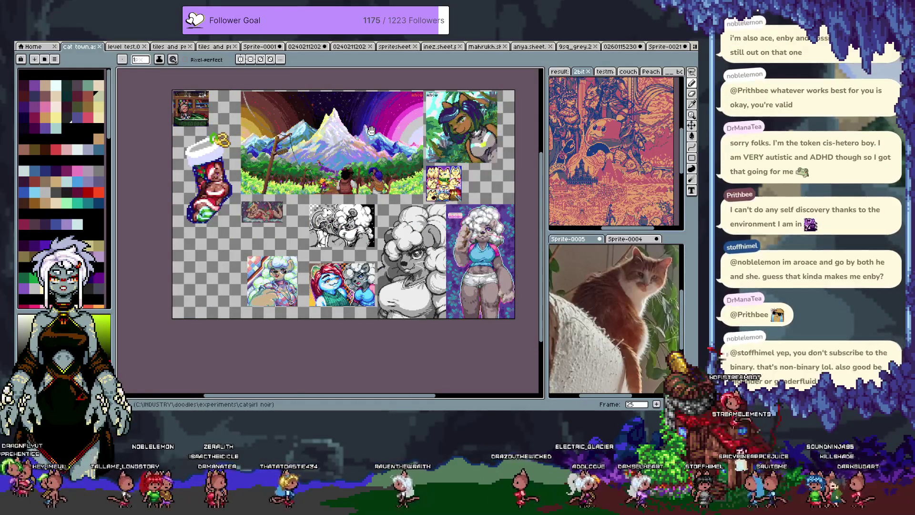
Advance the artwork timeline from frame 25 to frame 42's swimsuit and camera-headed portraits
key("Right")
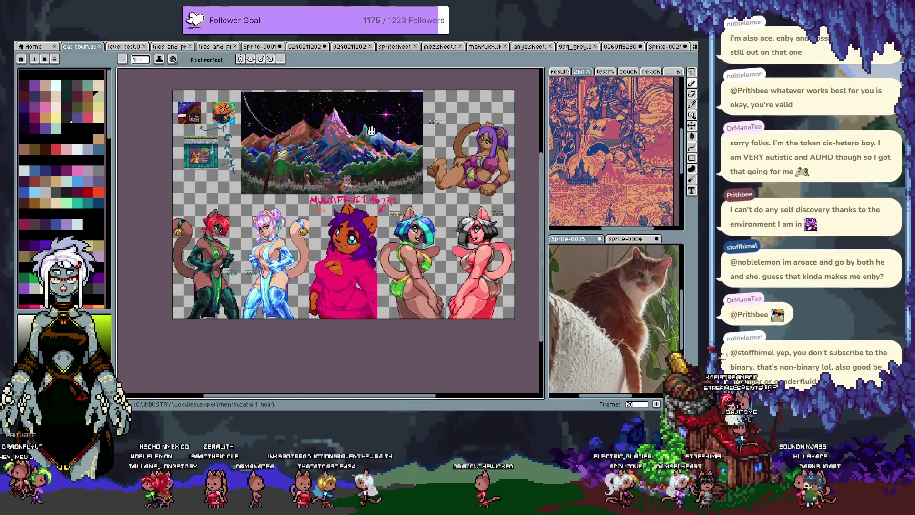
key("Right")
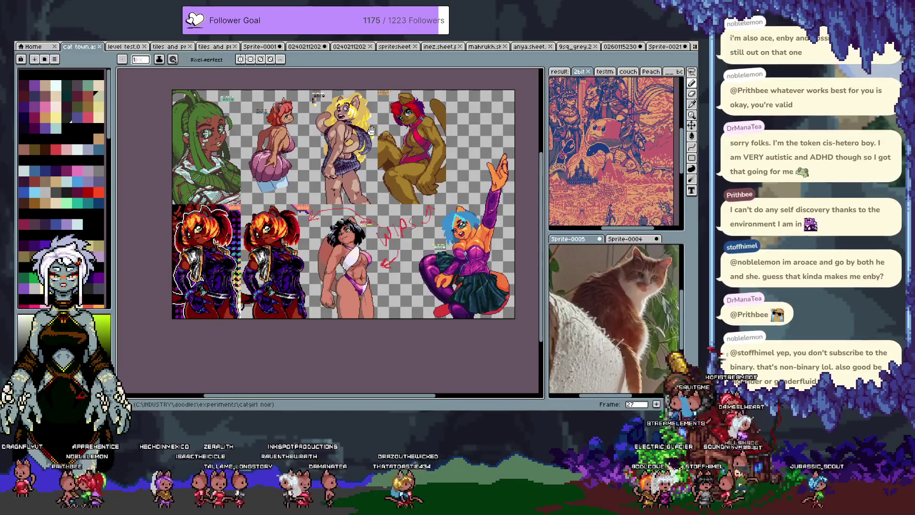
key("Right")
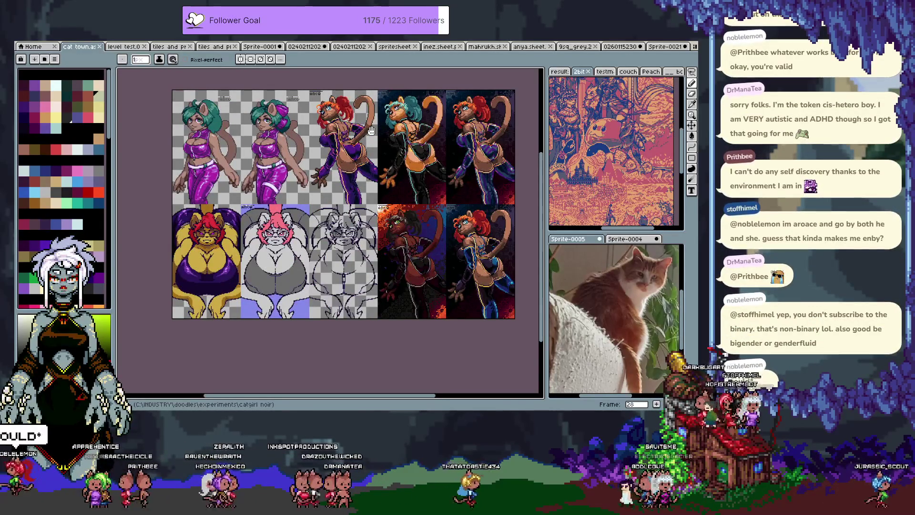
key("Right")
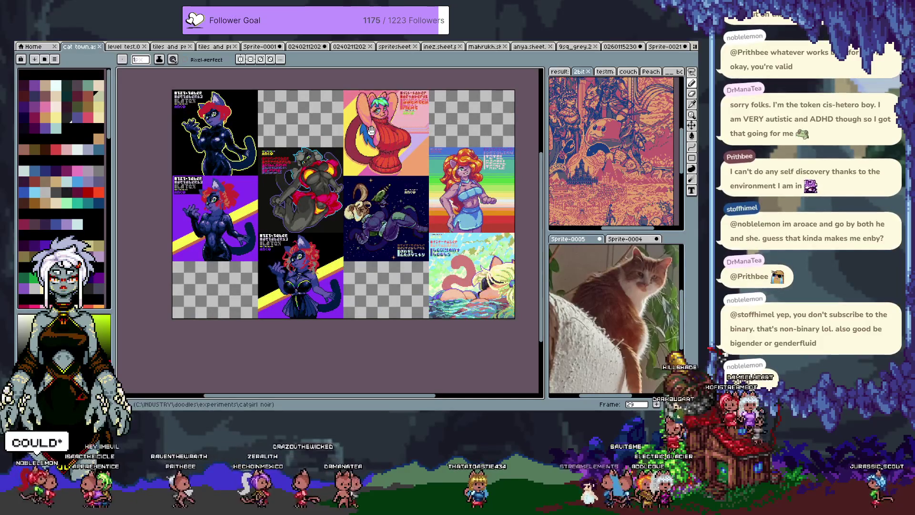
key("Right")
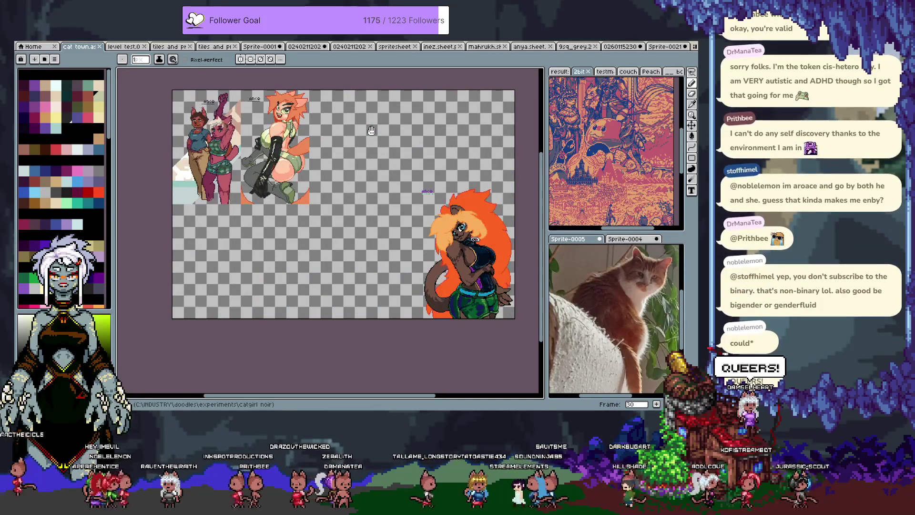
key("Right")
key("Right")
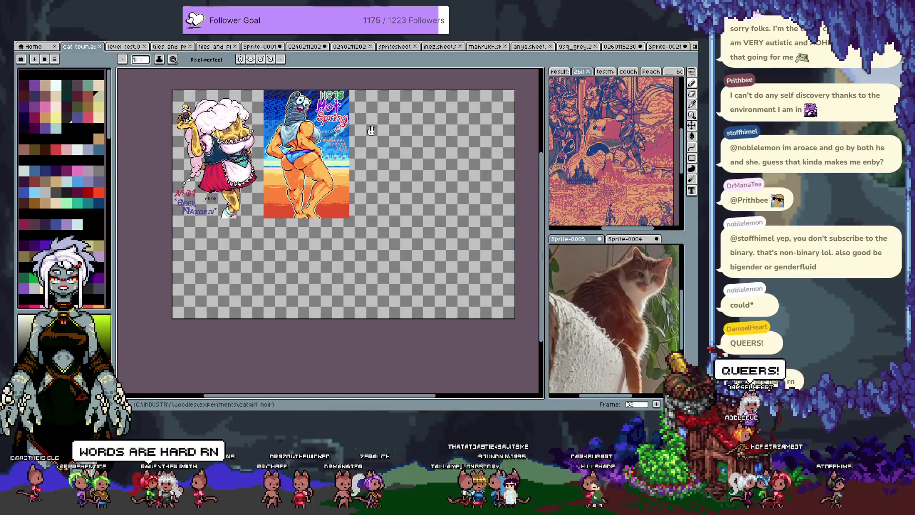
key("Right")
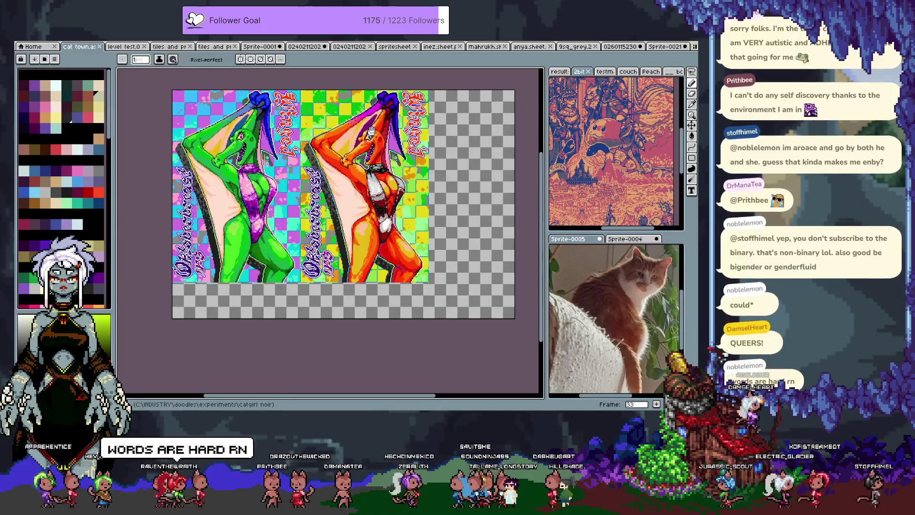
key("Right")
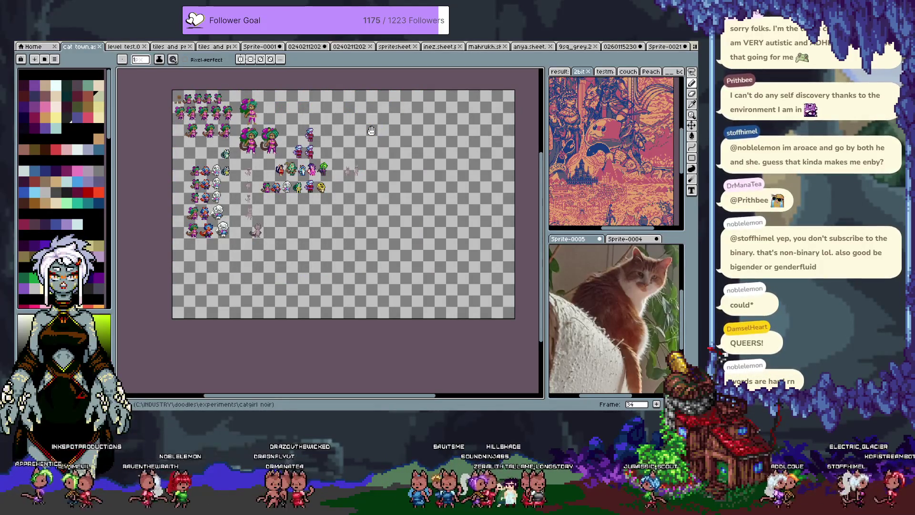
key("Right")
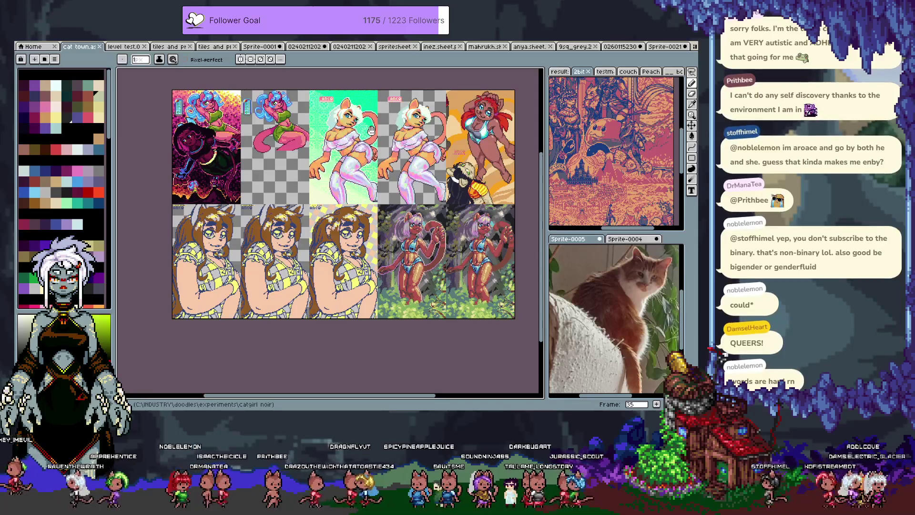
key("Right")
key("Right")
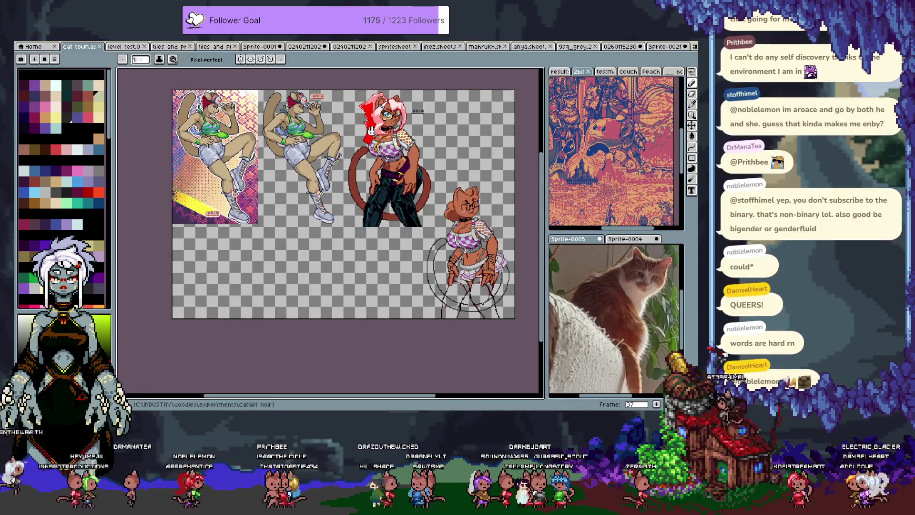
key("Right")
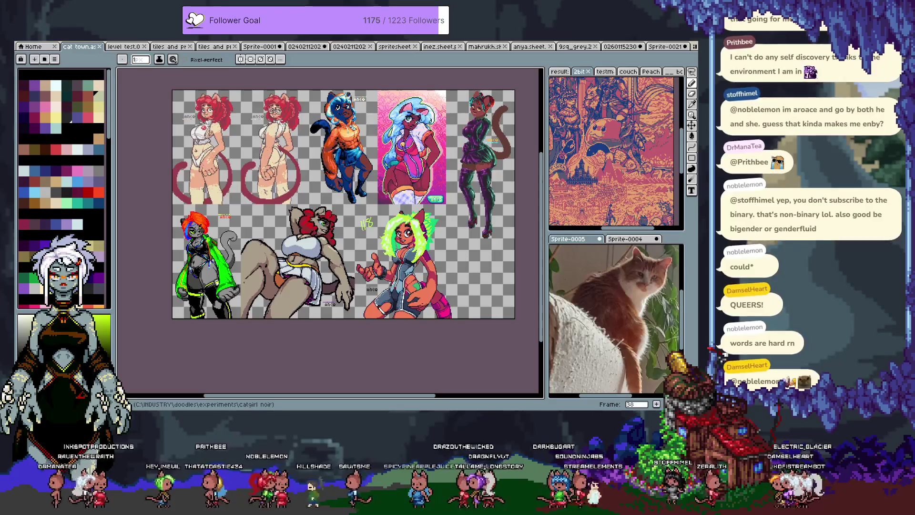
key("Right")
key("Right")
key("Right")
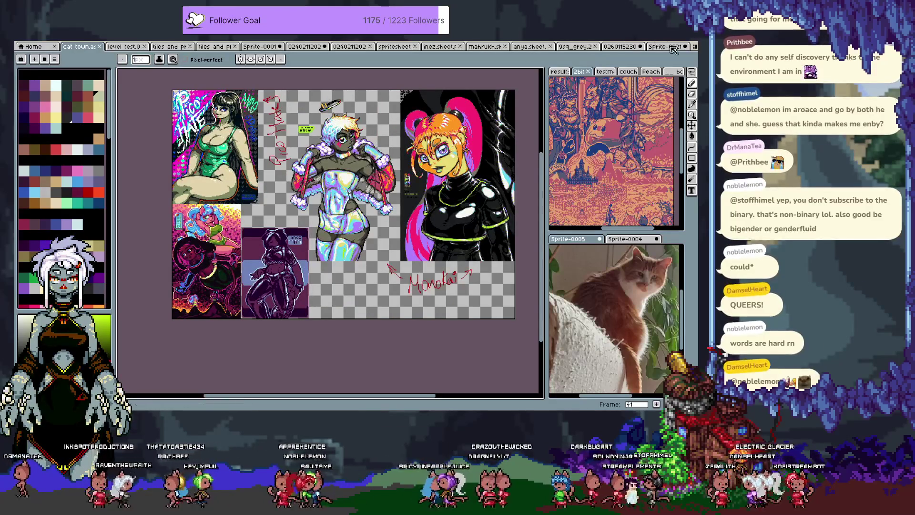
key("Right")
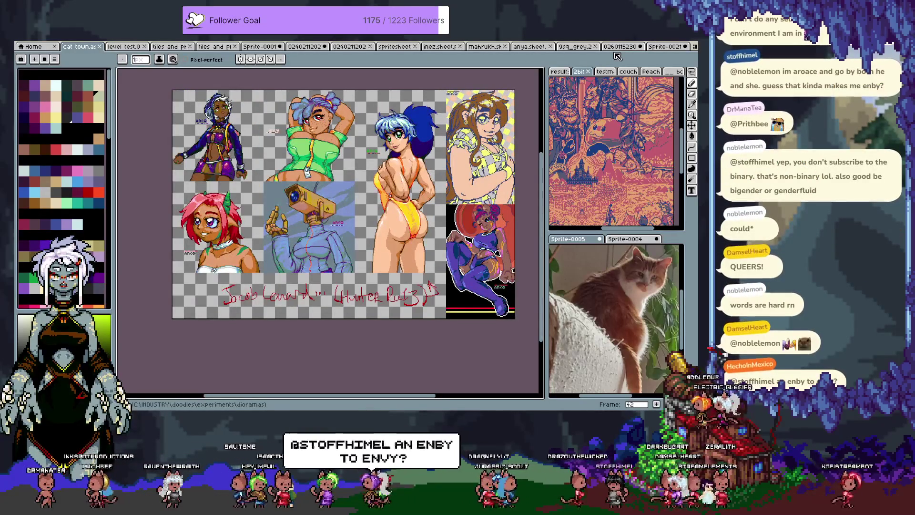
Page from frame 42 past the isometric dioramas and orb-headed artwork, wrapping to the catgirl sprites
key("Right")
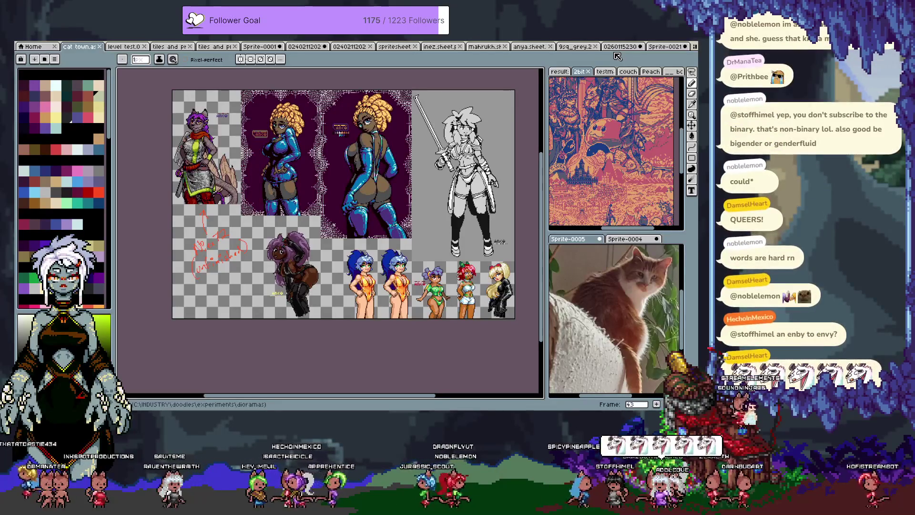
key("Right")
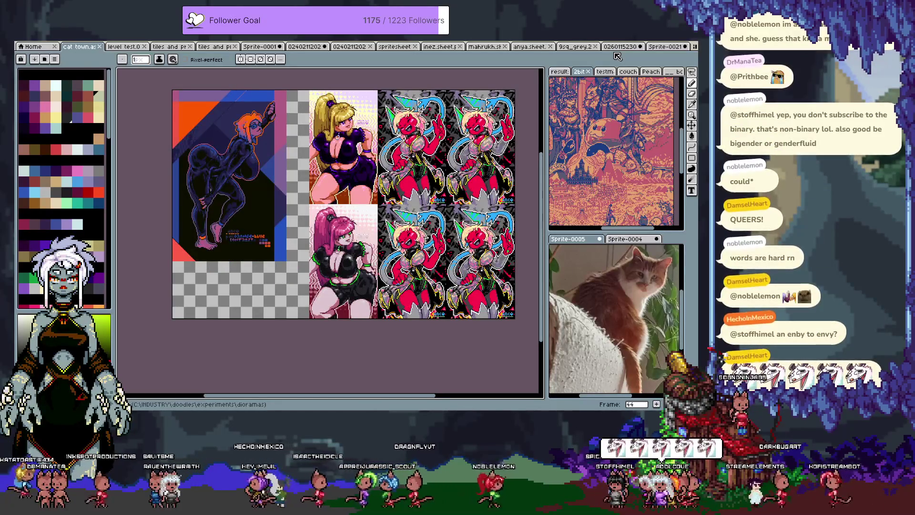
key("Right")
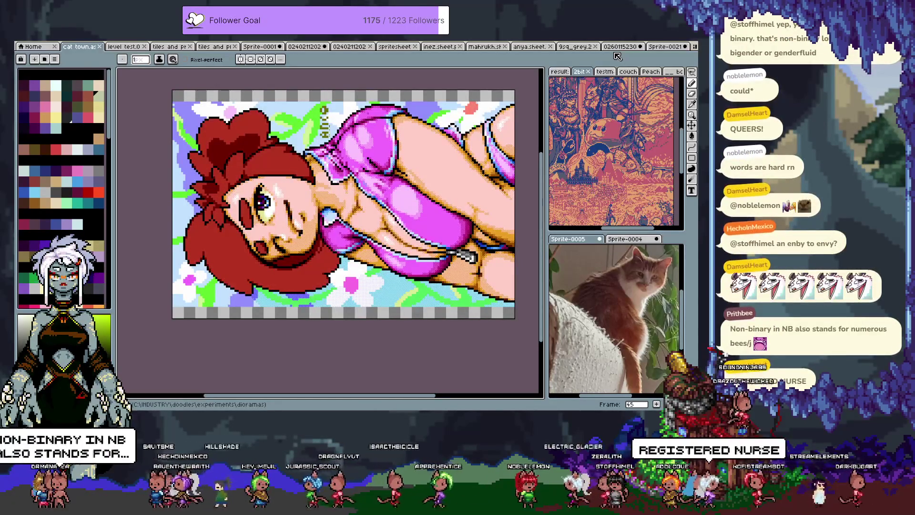
key("Right")
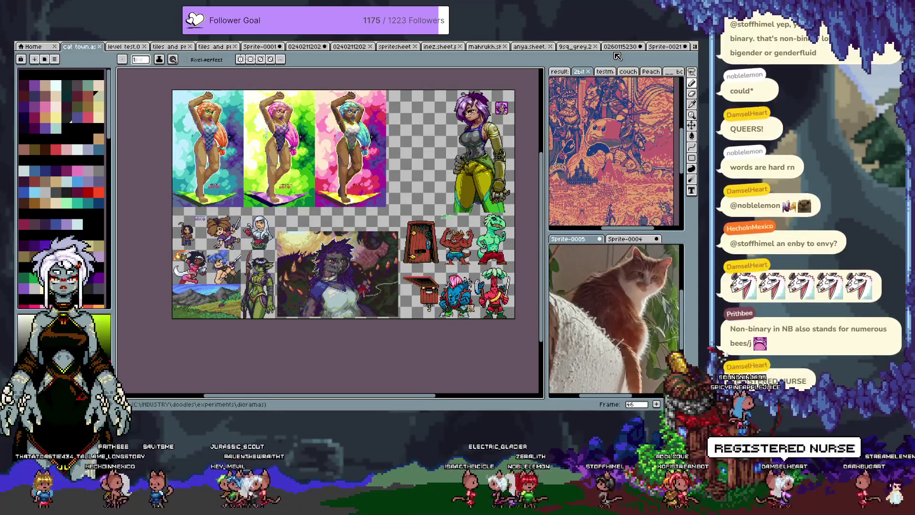
key("Right")
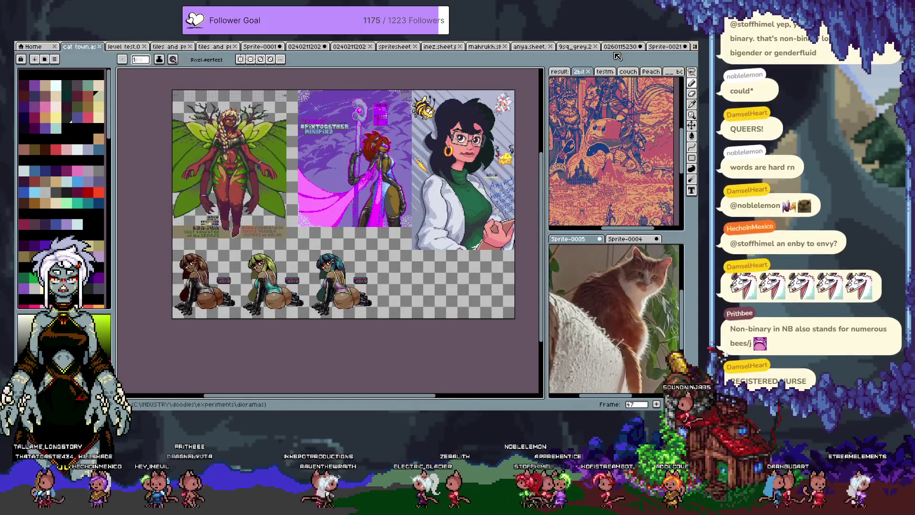
key("Right")
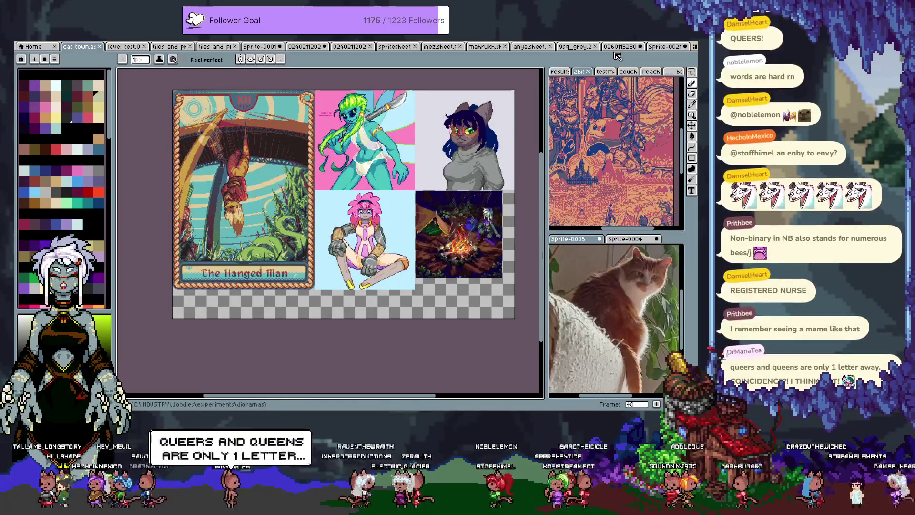
key("Right")
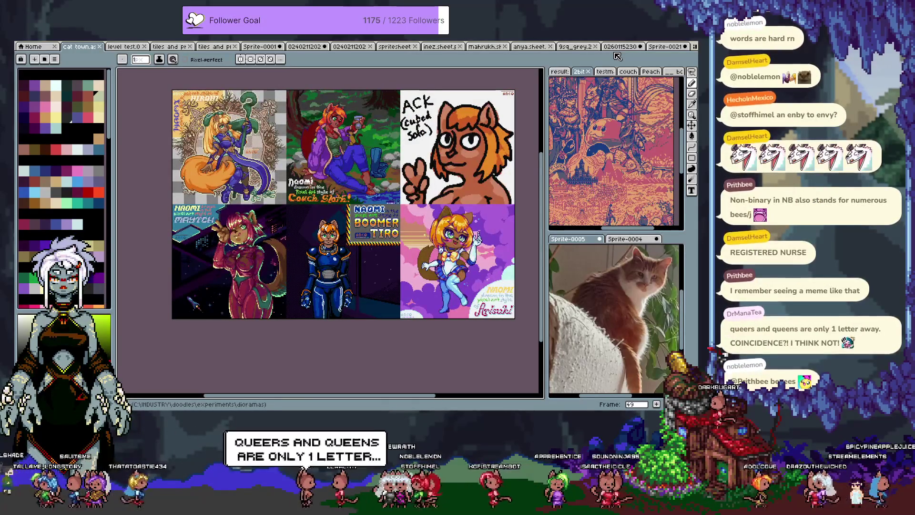
key("Right")
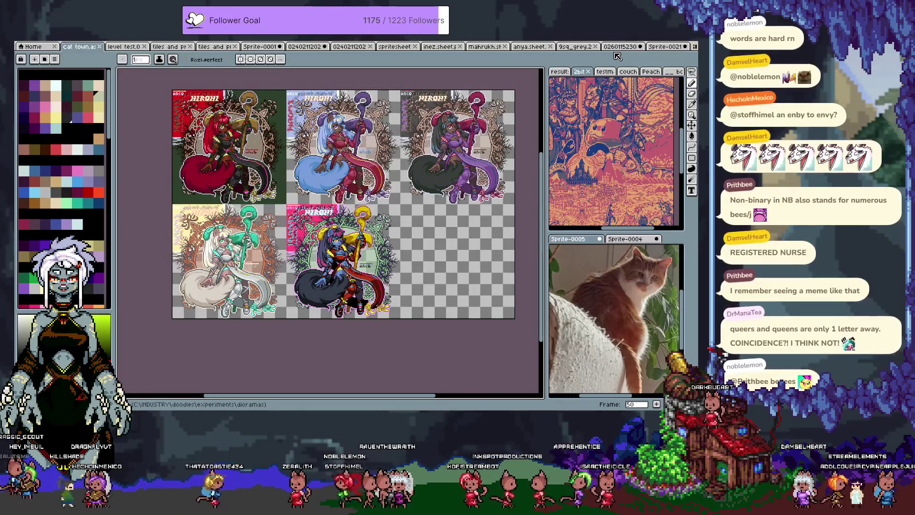
key("Right")
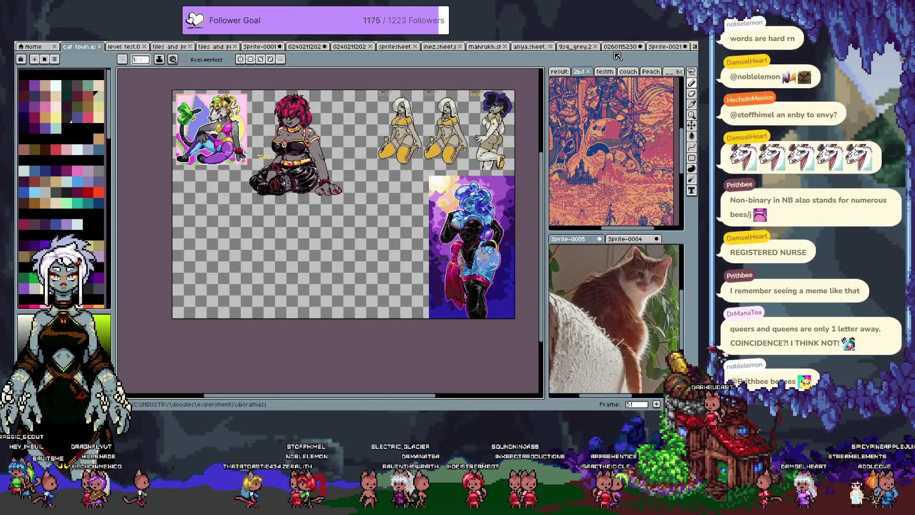
key("Right")
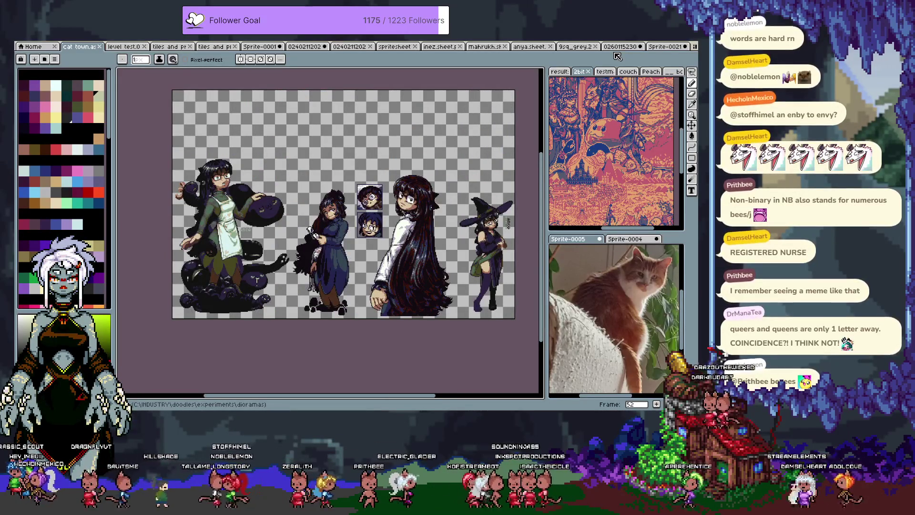
key("Right")
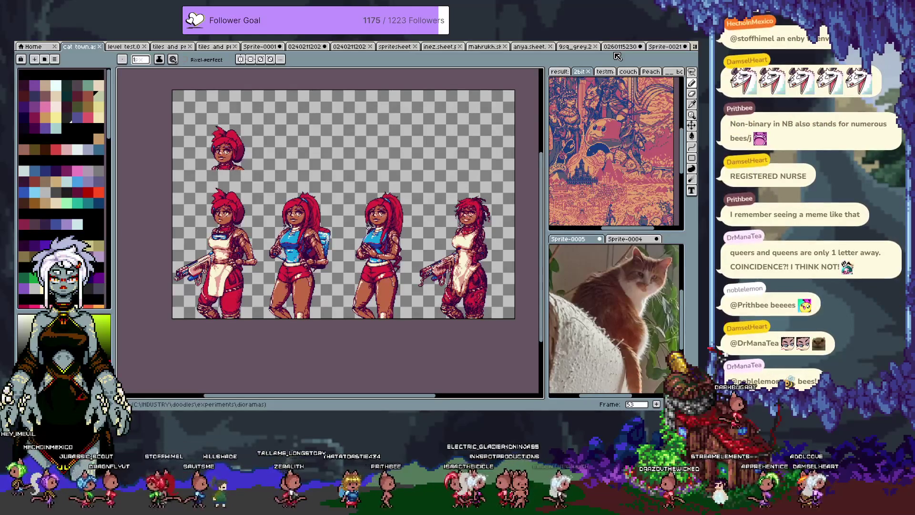
key("Right")
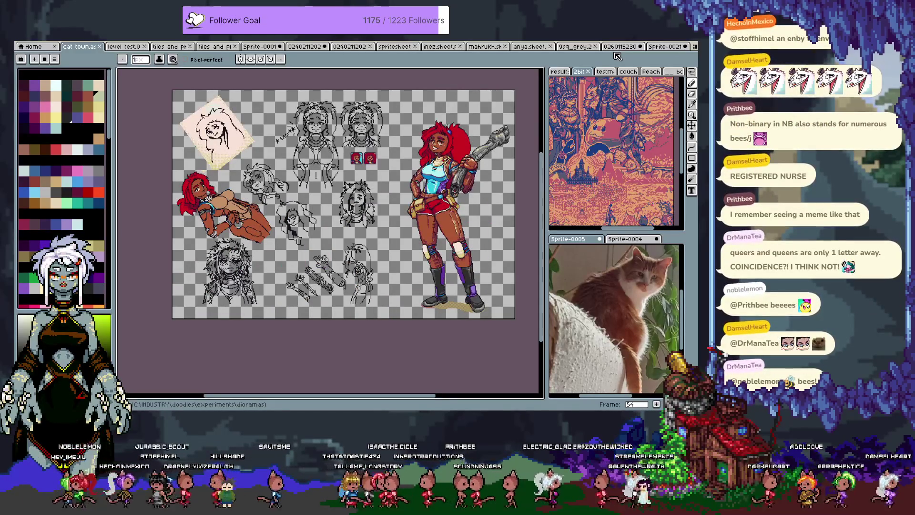
key("Right")
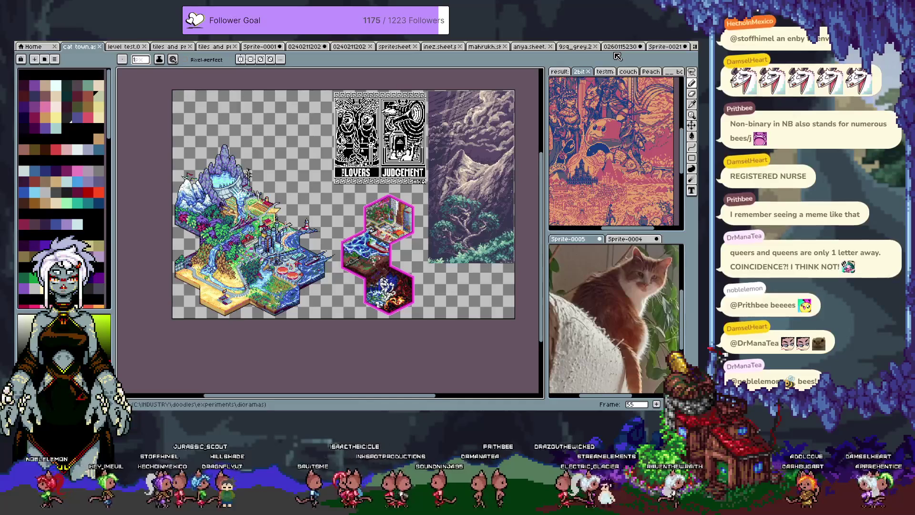
key("Right")
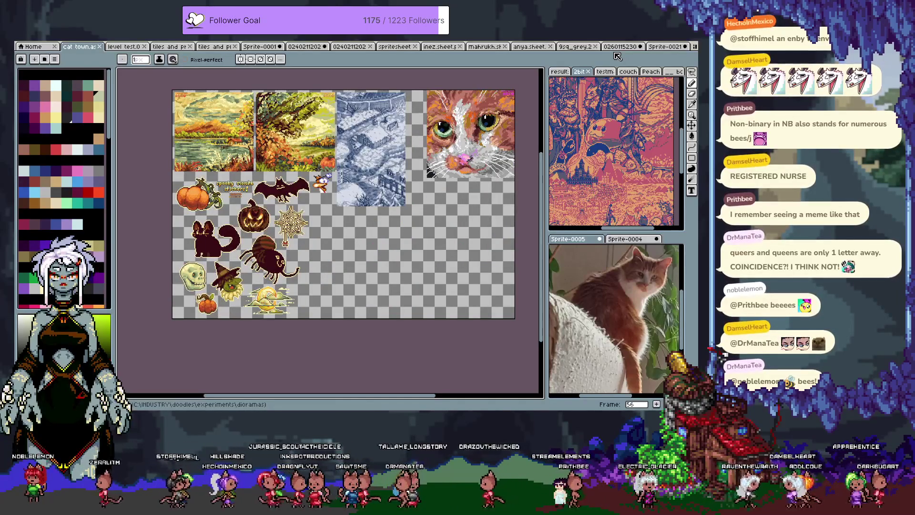
key("Right")
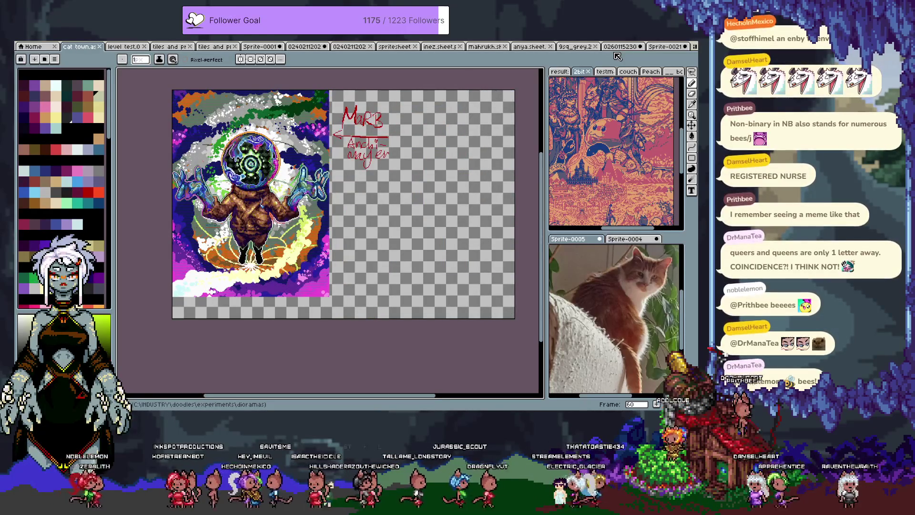
key("period")
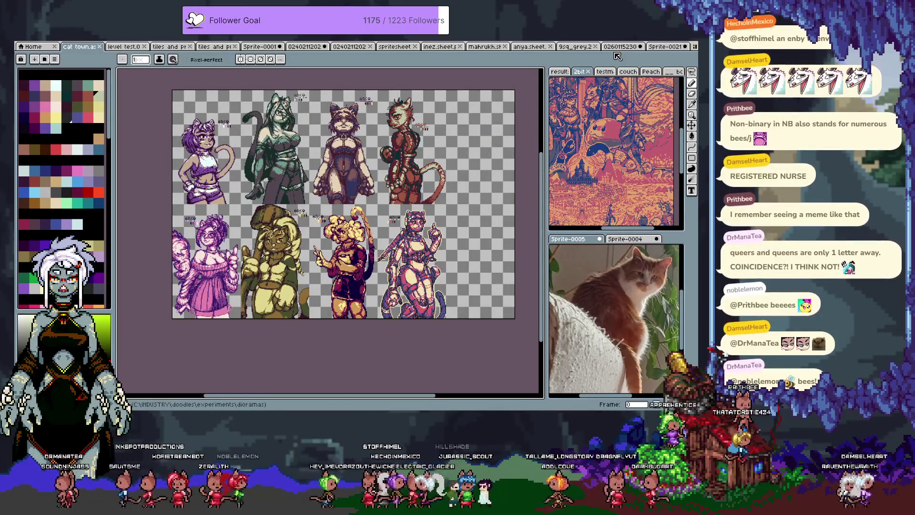
Step frame by frame through the art collection, past the banner and tarot art, to the green desk scene
key("period")
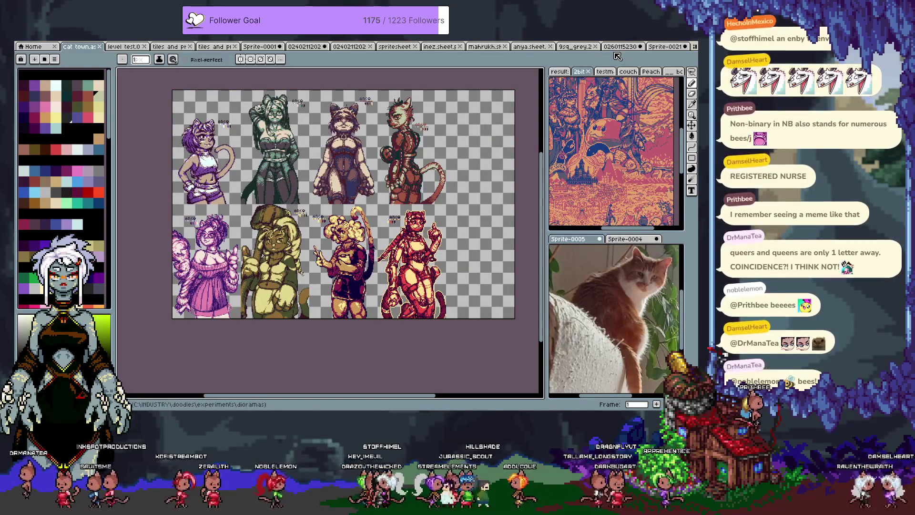
key("period")
key("period")
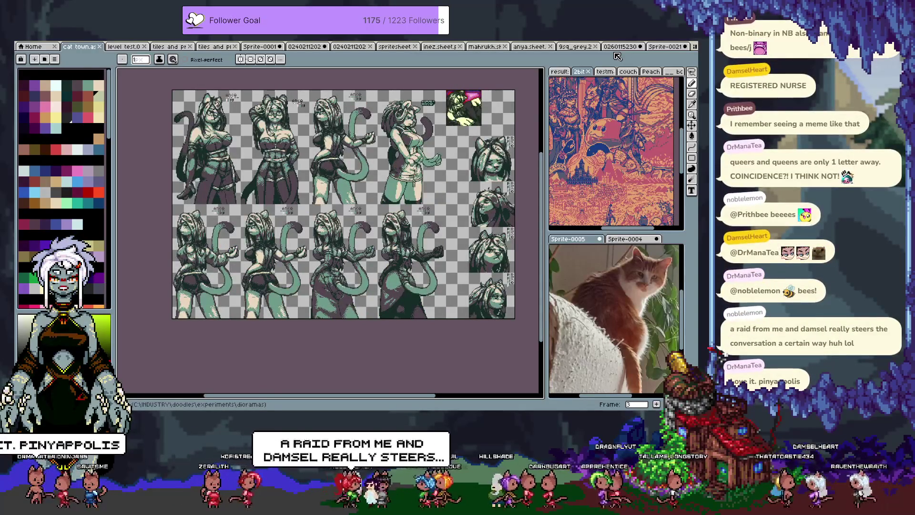
key("period")
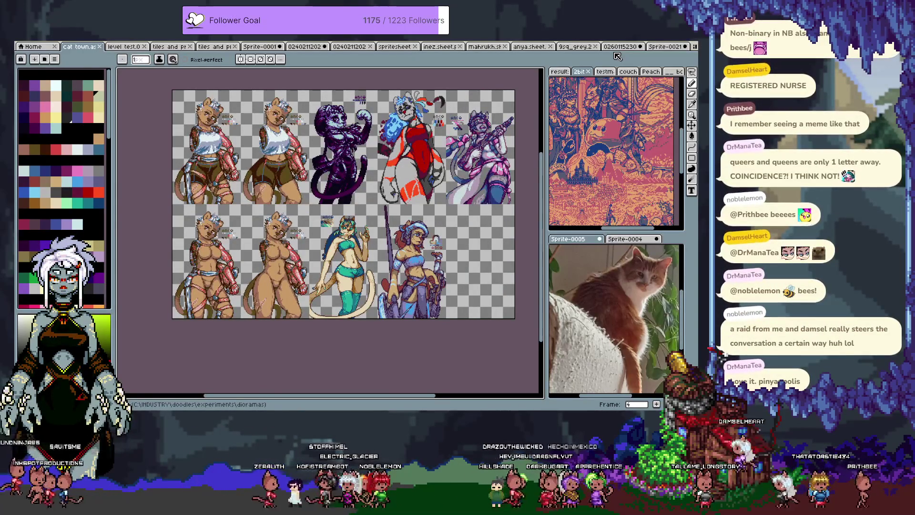
key("period")
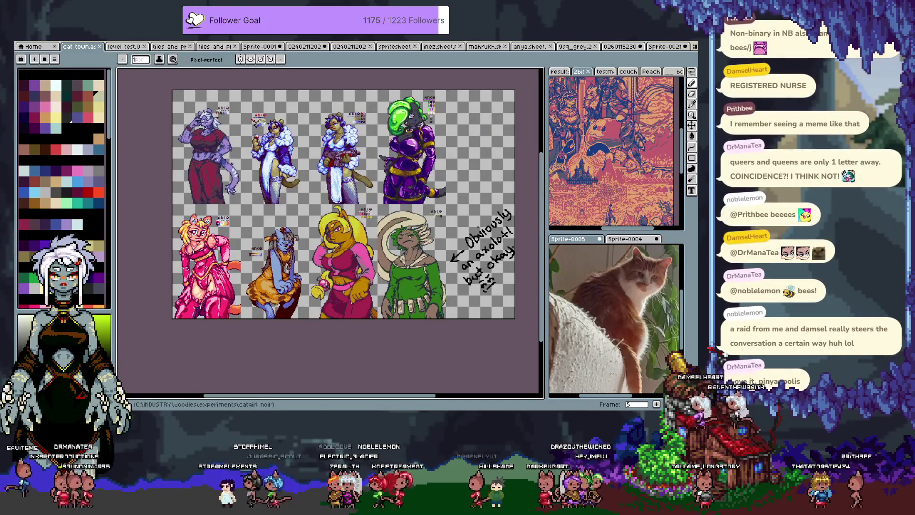
key("period")
key("period")
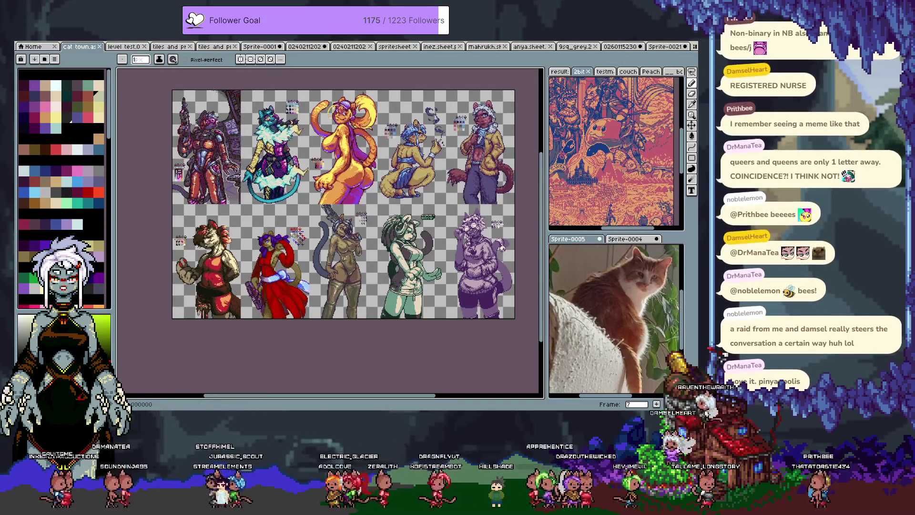
key("period")
key("period")
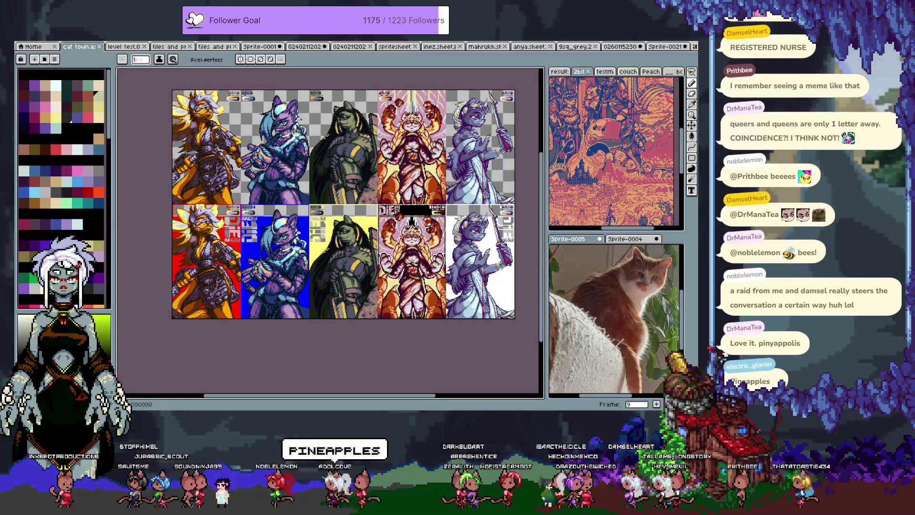
key("period")
key("period")
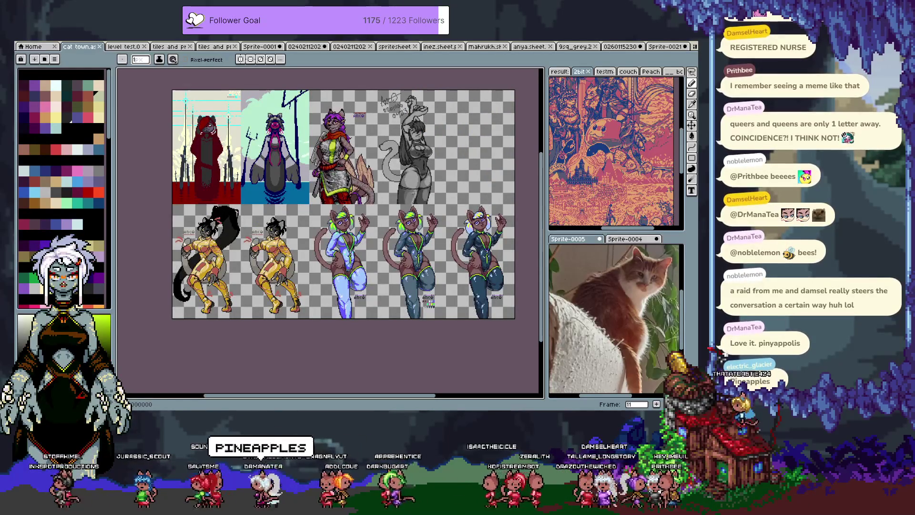
key("period")
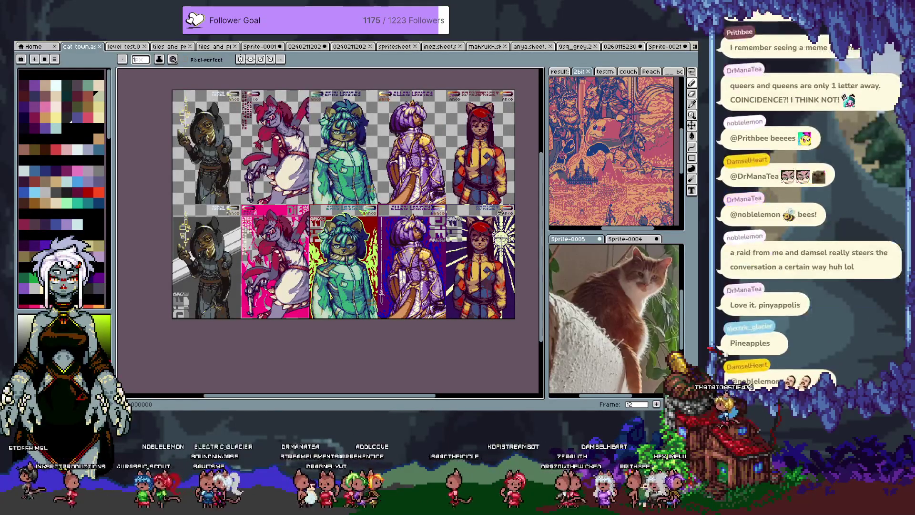
key("period")
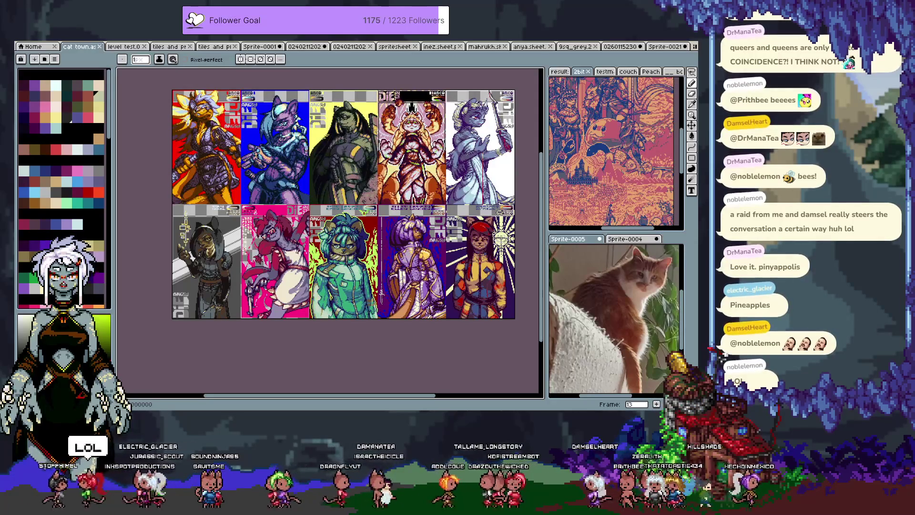
key("period")
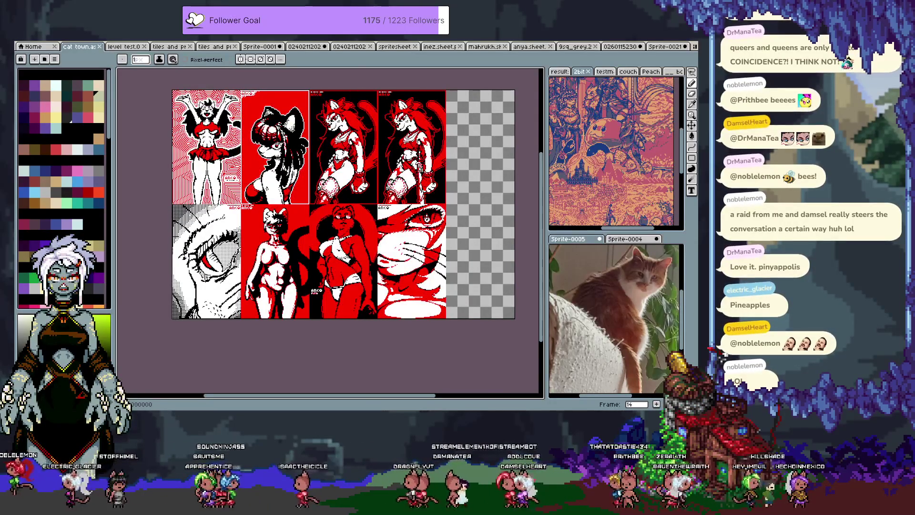
key("period")
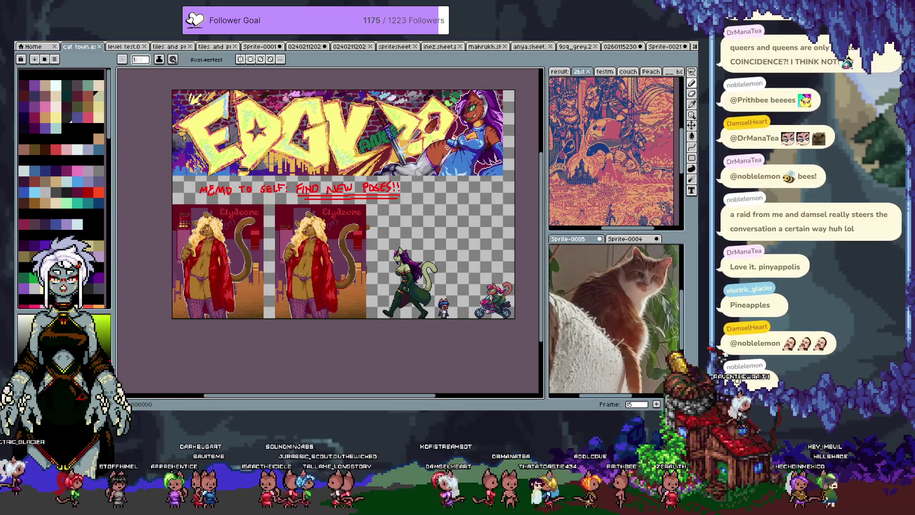
key("period")
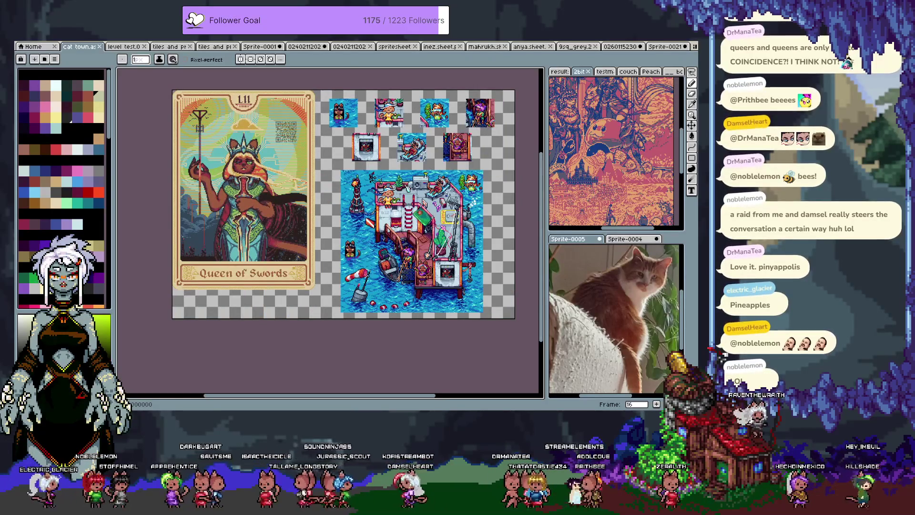
key("period")
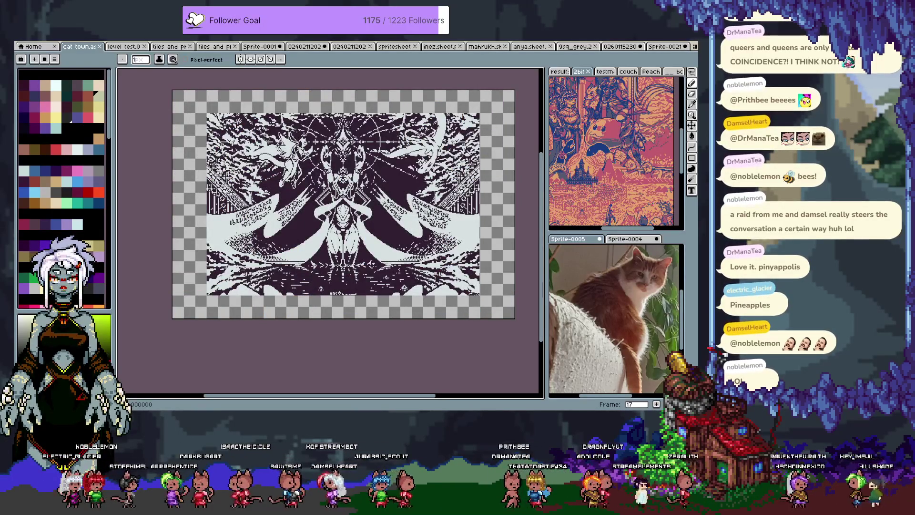
key("period")
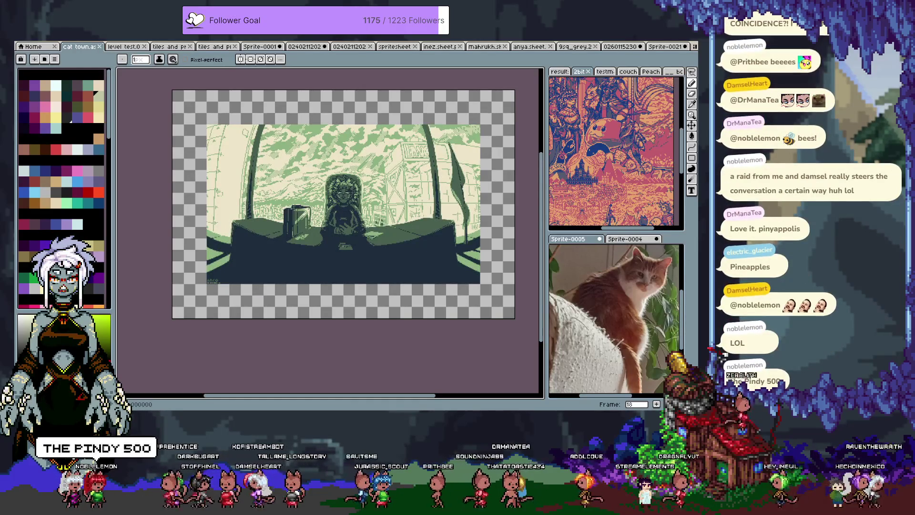
key("period")
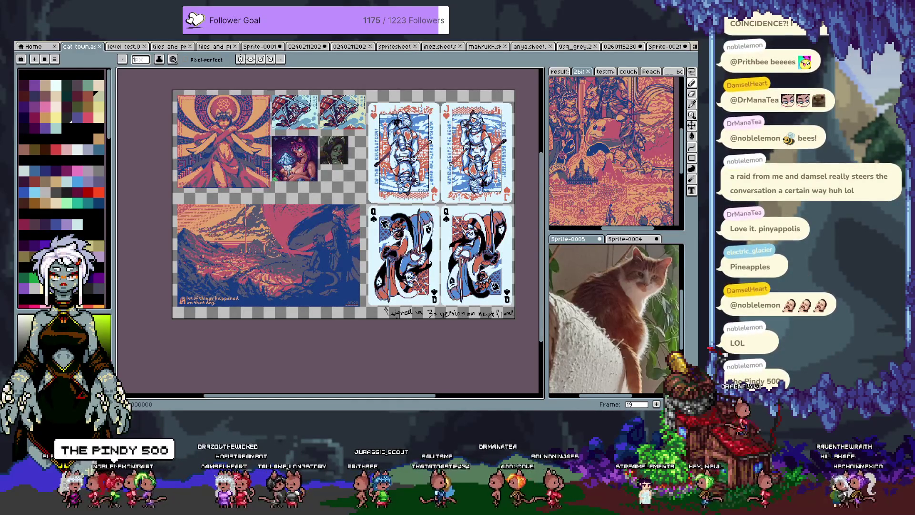
Keep paging through the later frames: the spade and heart cards, then the character art
key("period")
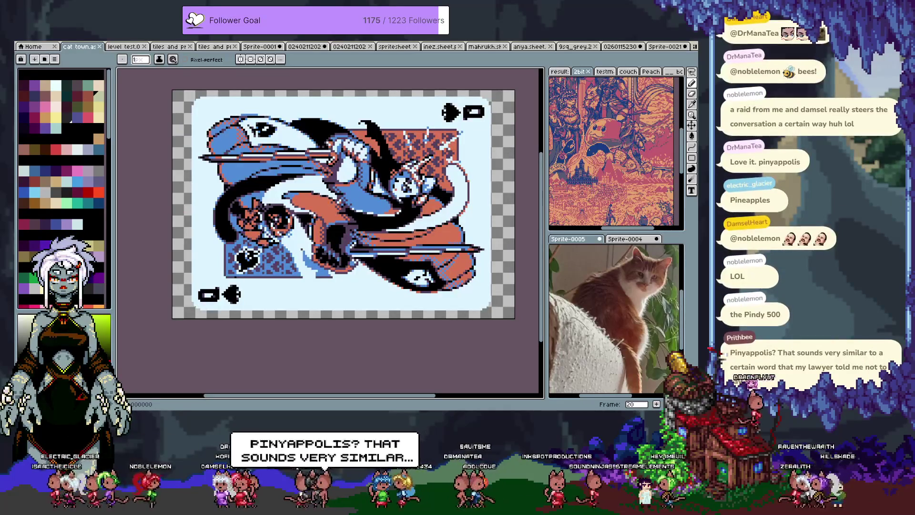
key("period")
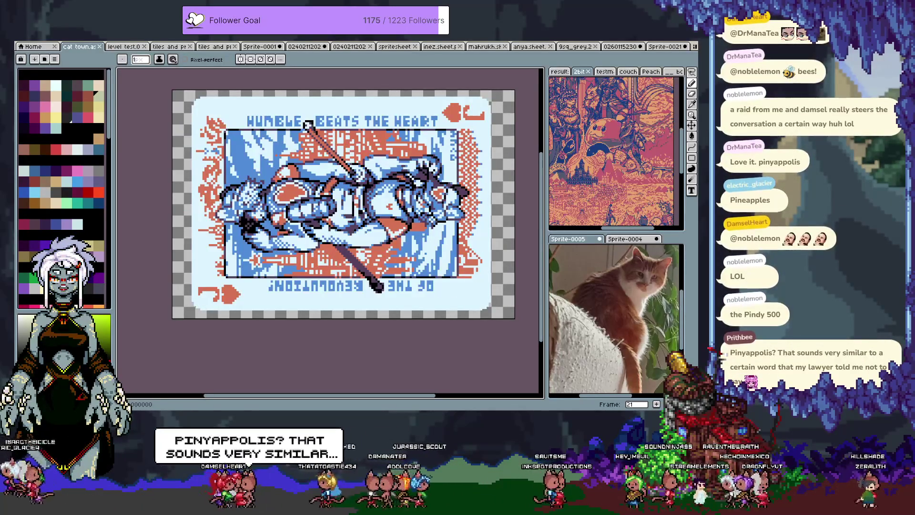
key("period")
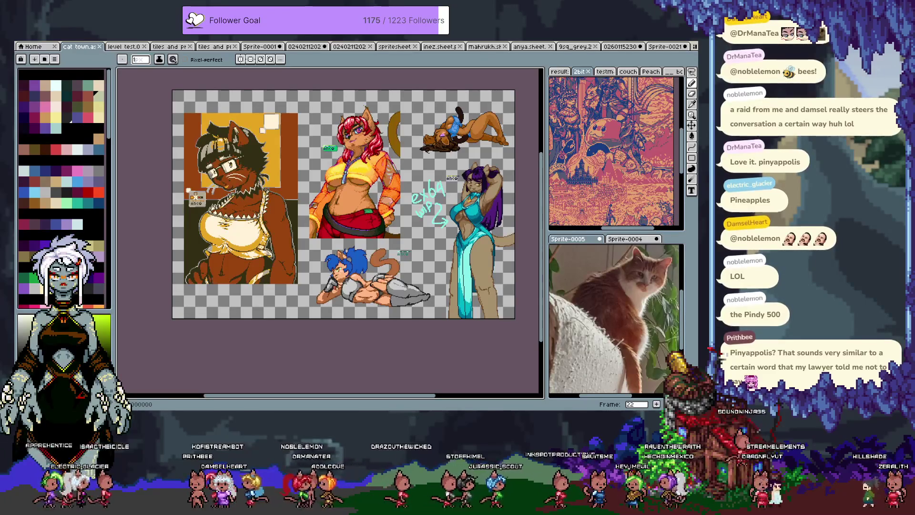
key("period")
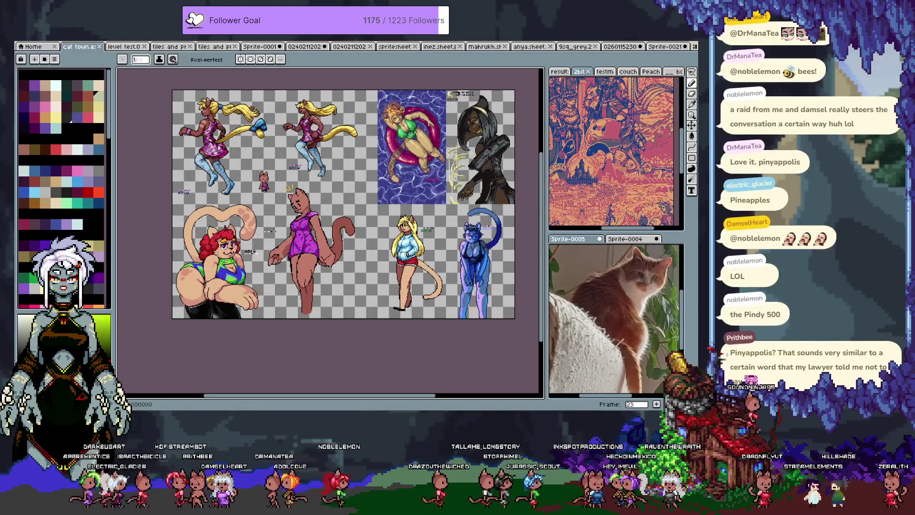
key("period")
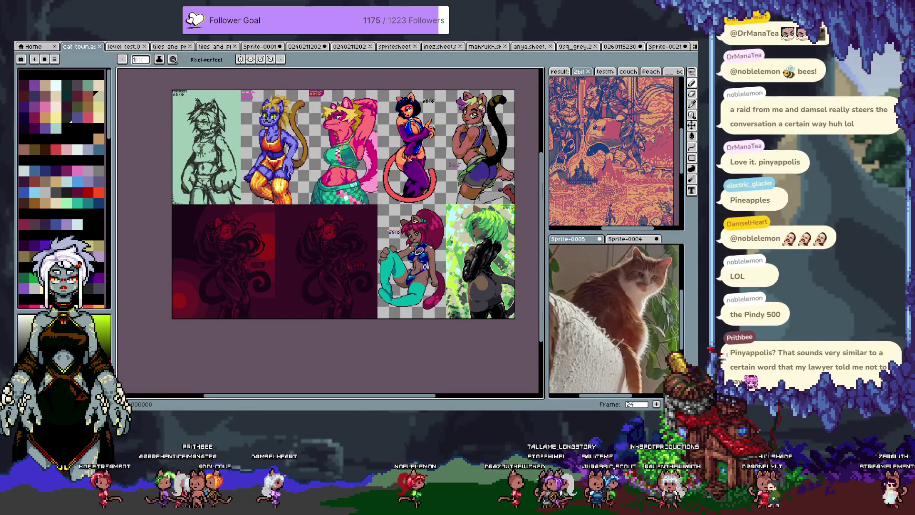
key("period")
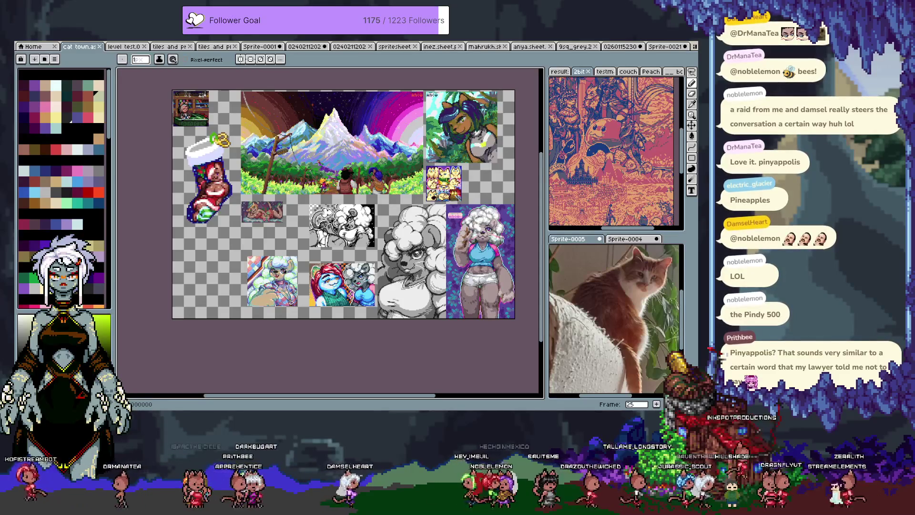
key("period")
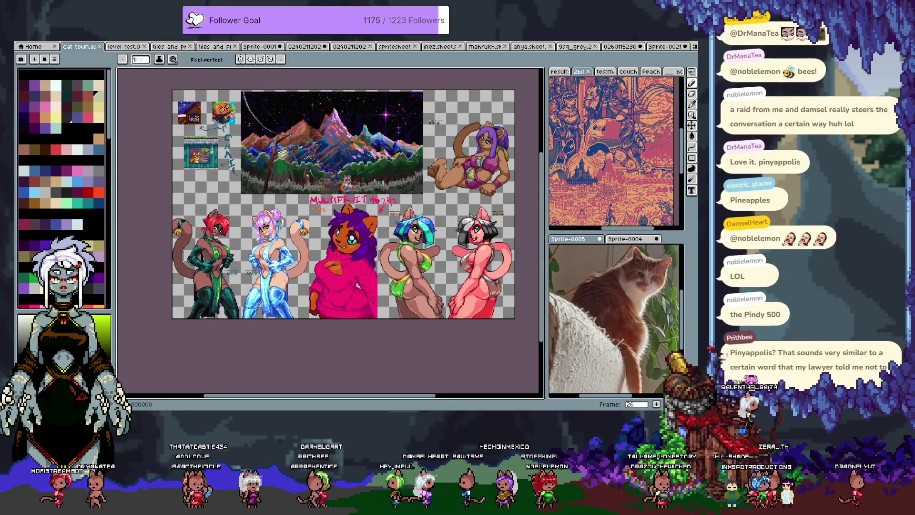
key("period")
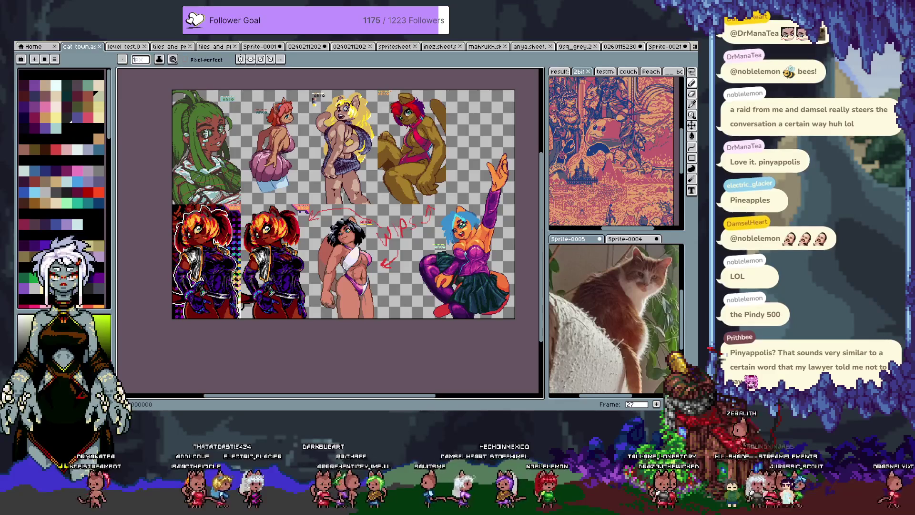
key("period")
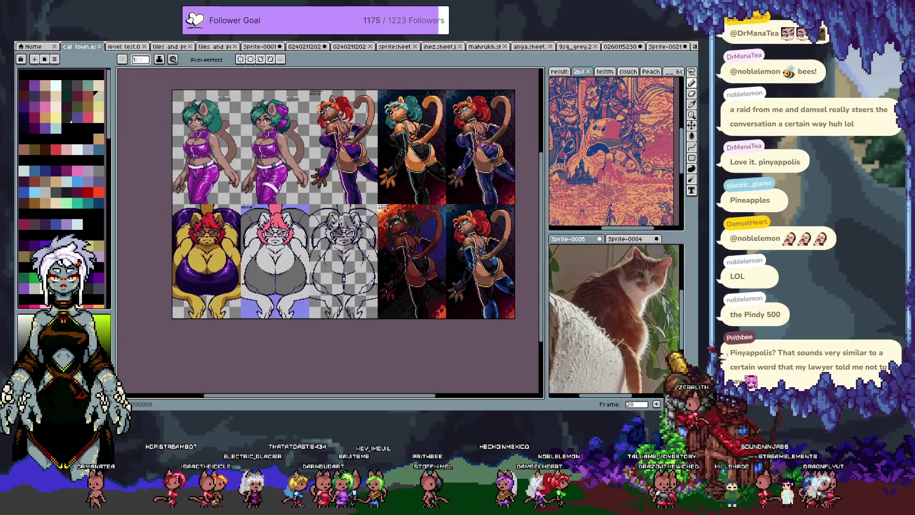
key("period")
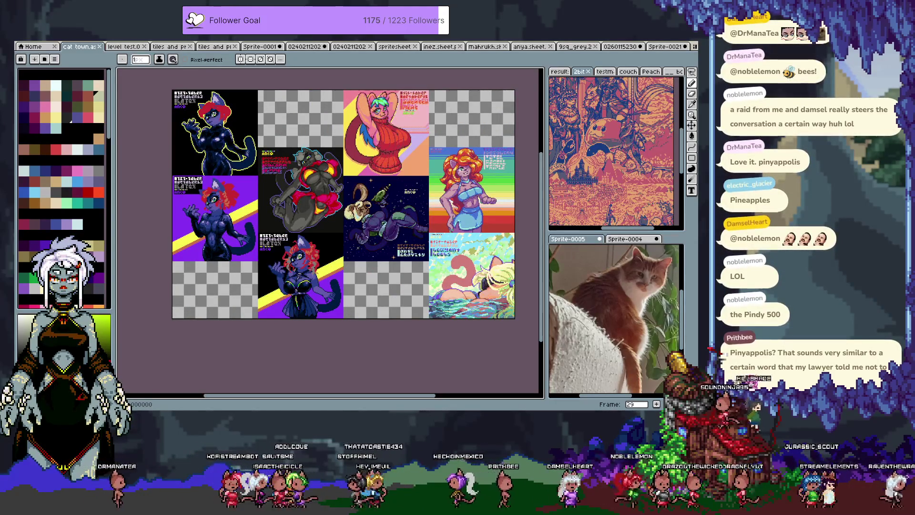
key("period")
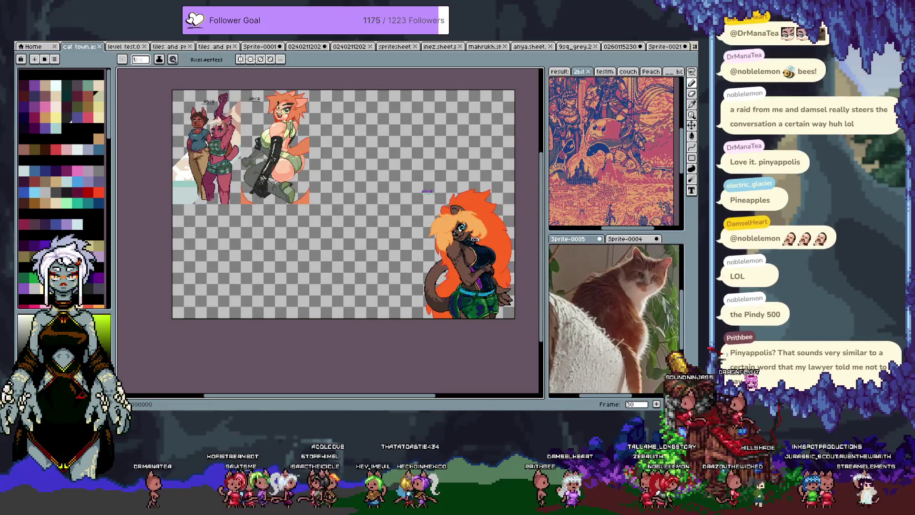
key("period")
key("period")
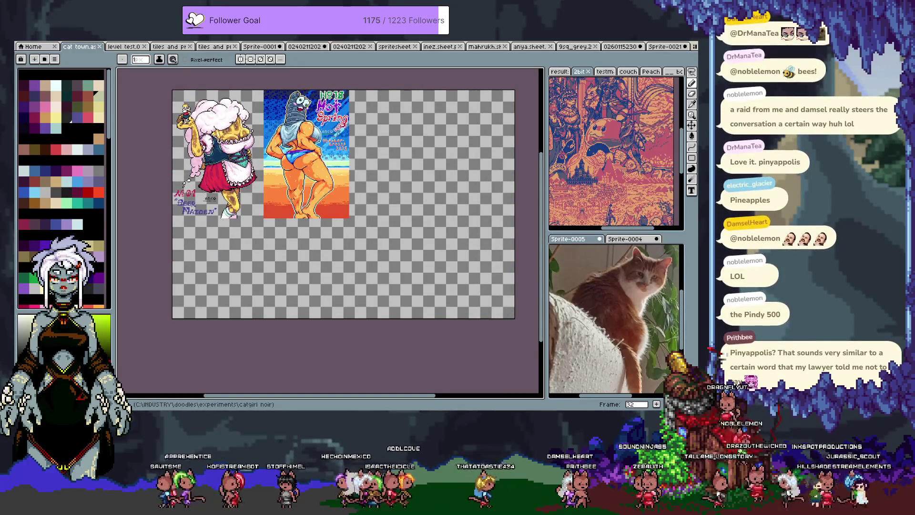
key("period")
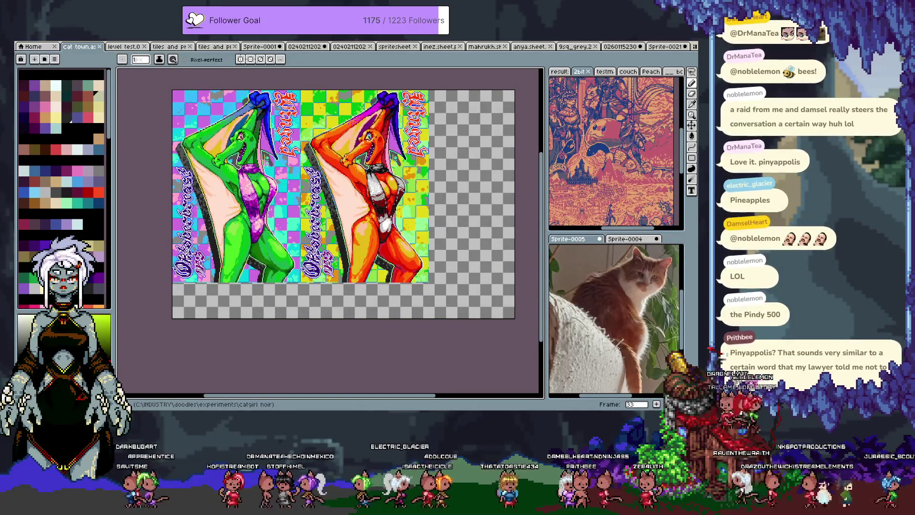
key("period")
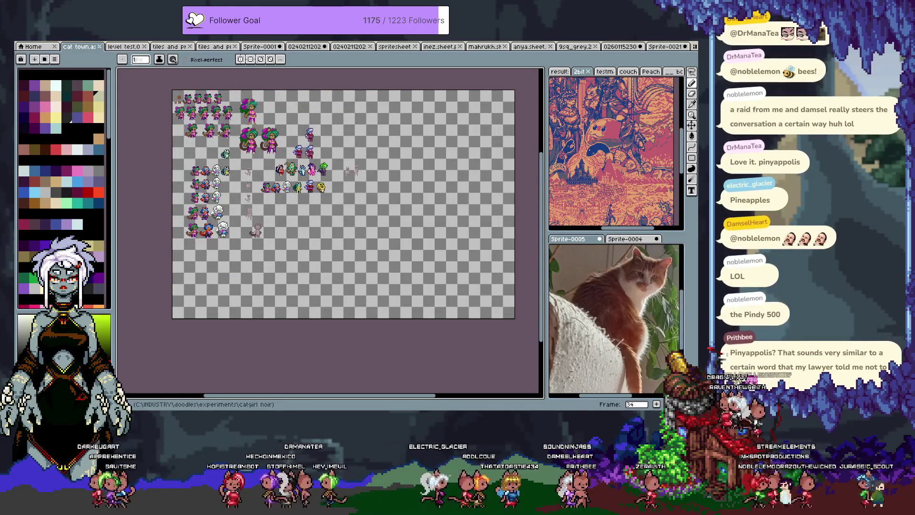
key("period")
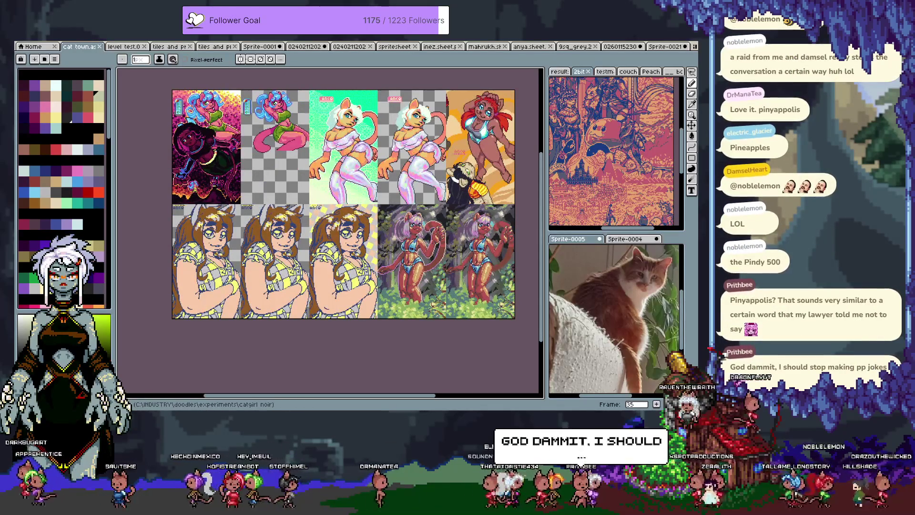
key("period")
key("period")
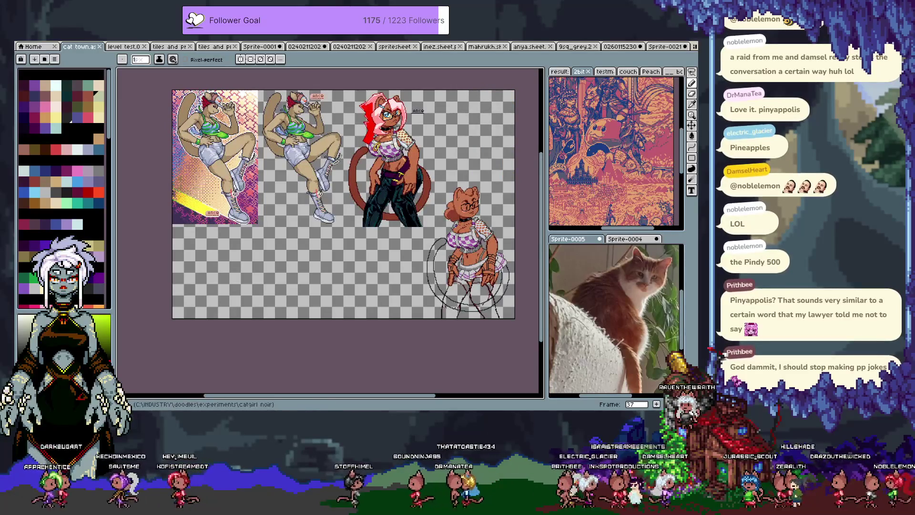
left_click(619, 46)
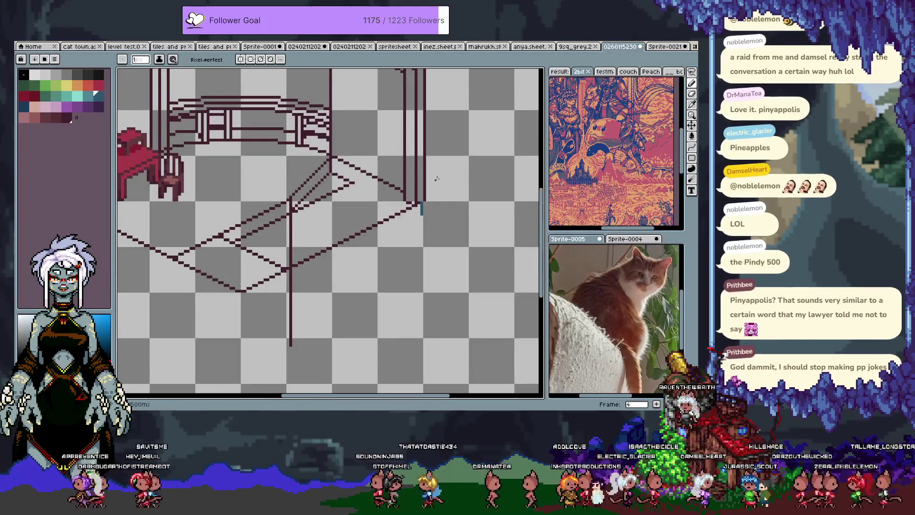
Zoom in on the room's floor and drag the blue marker pixels up and left
right_click(333, 199)
left_click(355, 238)
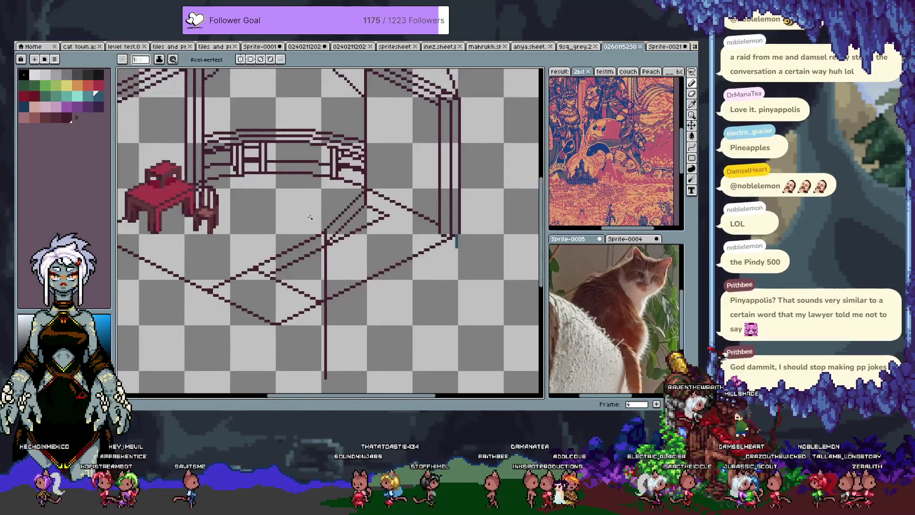
scroll(344, 216, "up", 1)
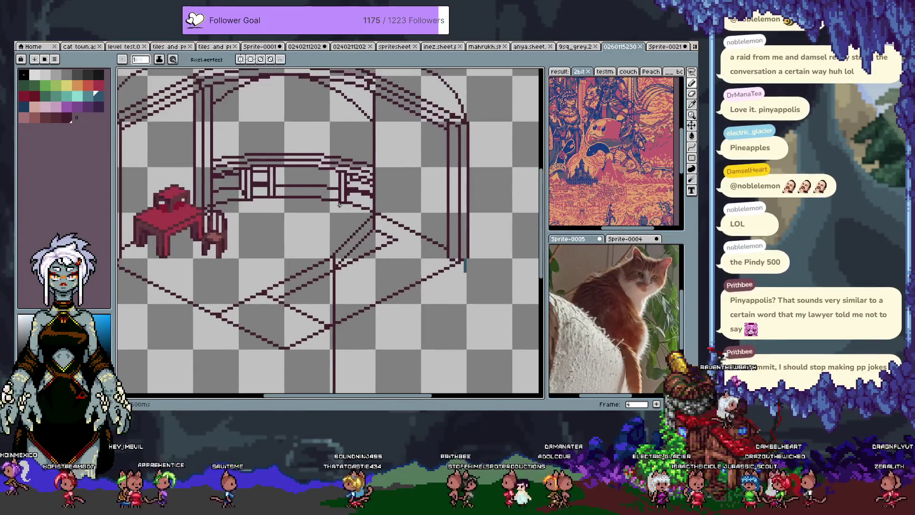
left_click_drag(385, 250, 367, 212)
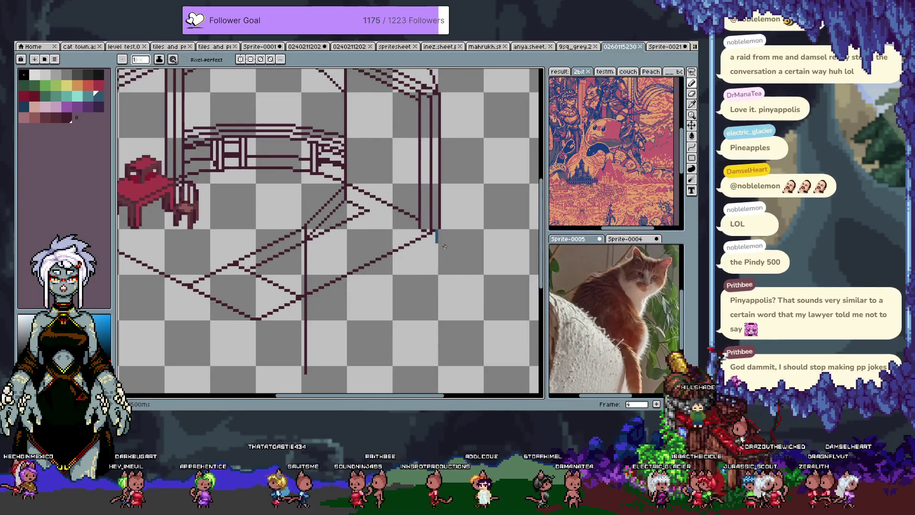
key("v")
left_click_drag(441, 243, 374, 230)
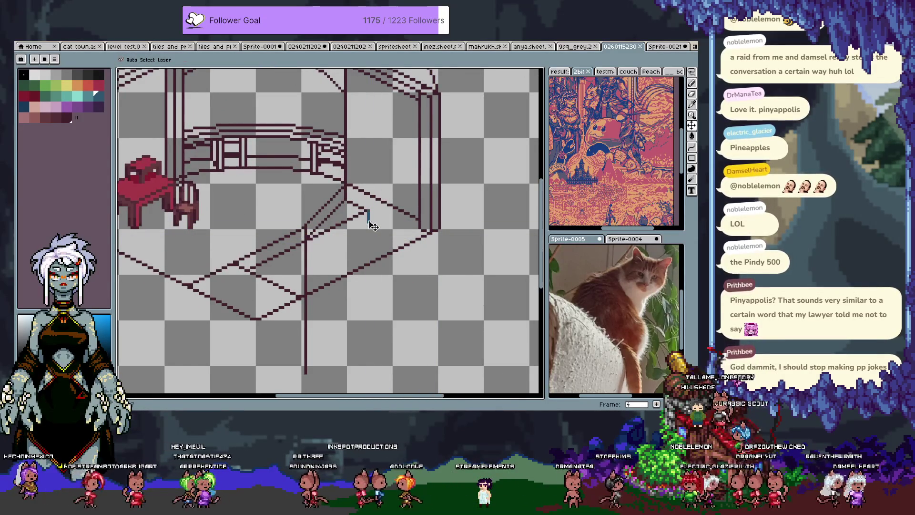
Move the blue marker down onto the floor and switch to a dark maroon colour
key("b")
key("v")
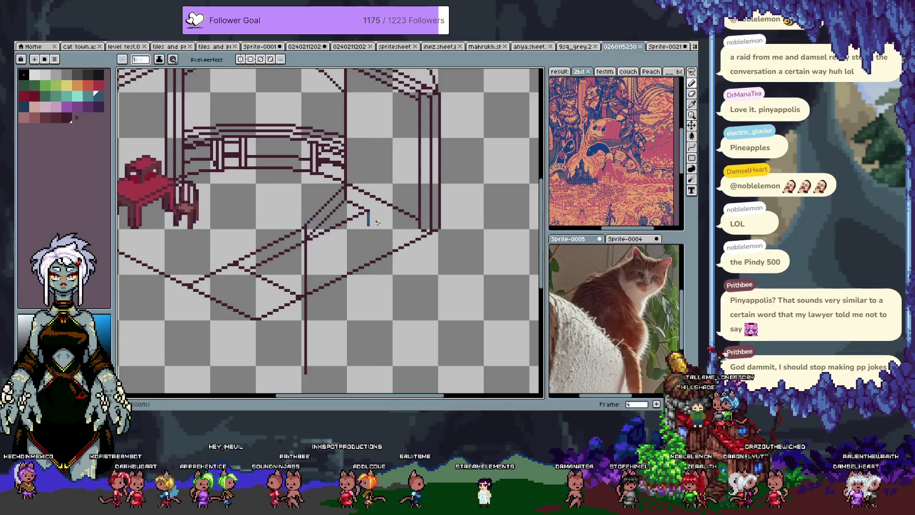
left_click_drag(377, 229, 385, 282)
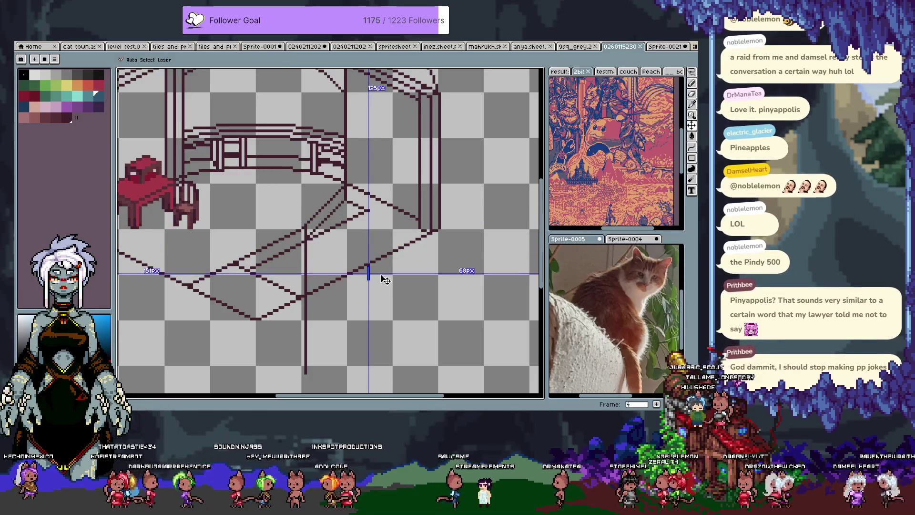
key("b")
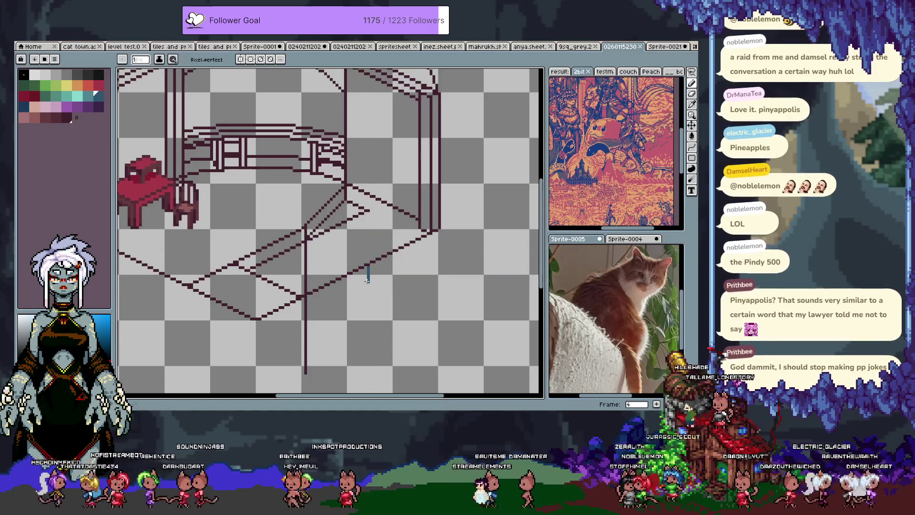
key("x")
key("]")
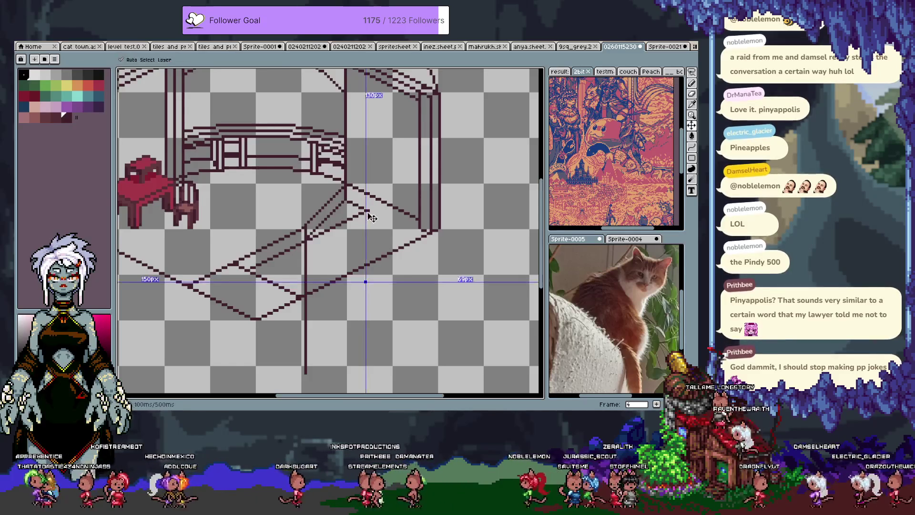
Try a line bent into a curve, then a shortened vertical line up from the floor marker
key("l")
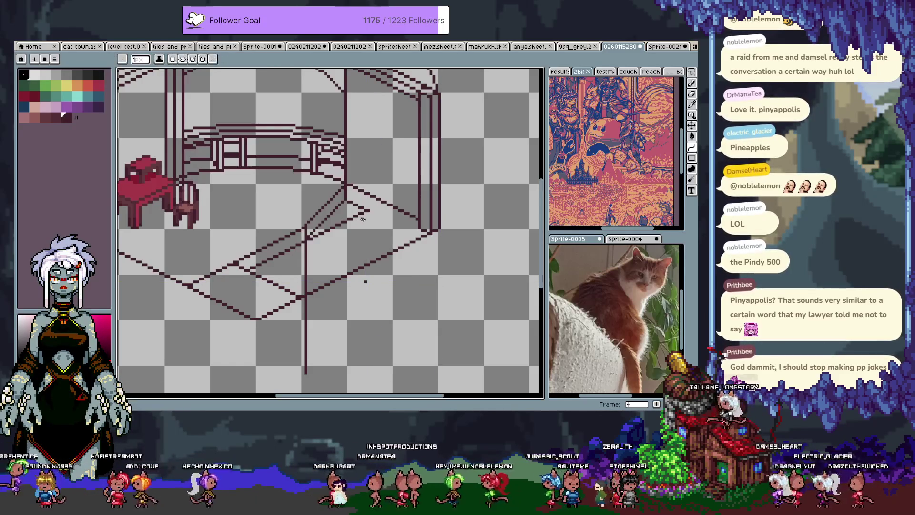
mouse_move(368, 215)
left_mouse_down()
mouse_move(367, 281)
mouse_move(403, 220)
mouse_move(404, 229)
left_mouse_up()
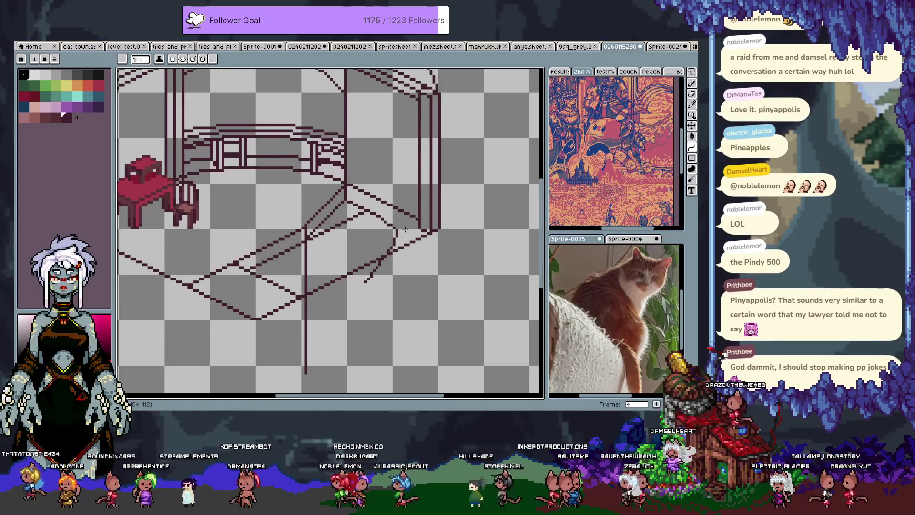
mouse_move(406, 231)
left_mouse_down()
mouse_move(406, 270)
mouse_move(365, 281)
left_mouse_up()
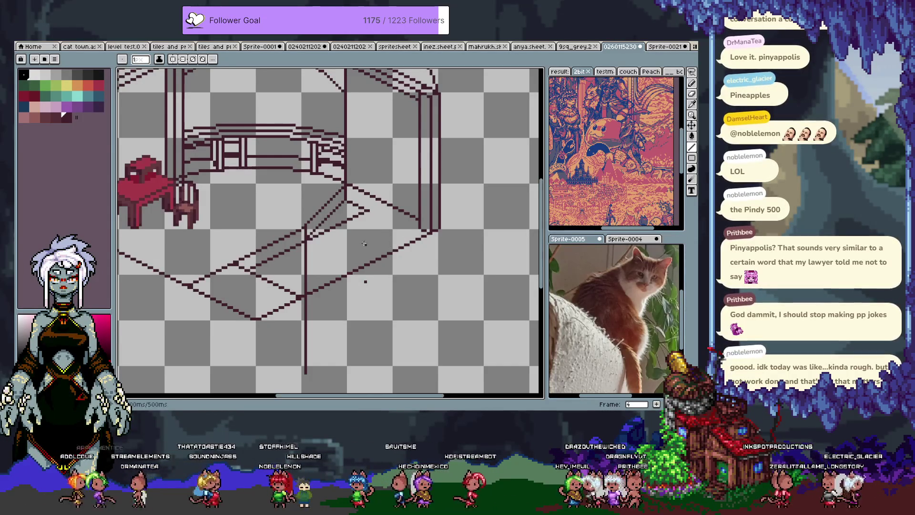
left_click_drag(365, 274, 368, 209)
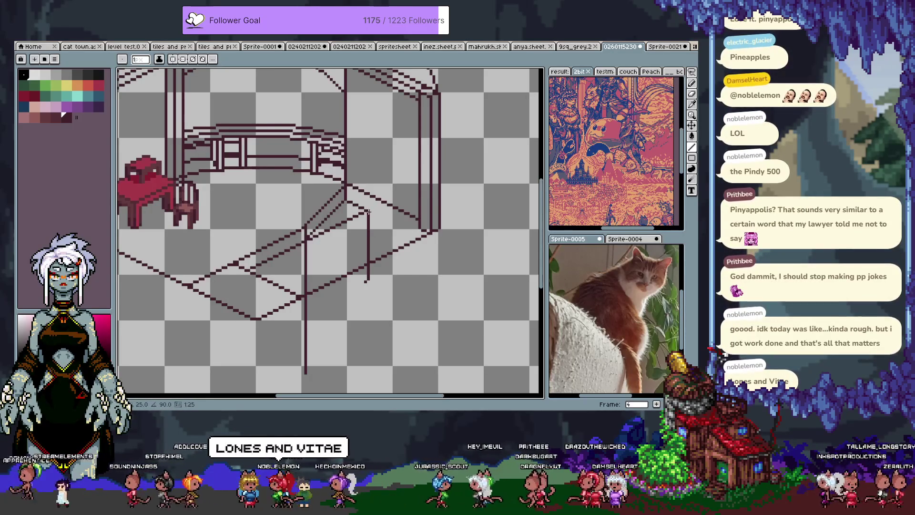
left_click_drag(368, 282, 368, 248)
left_click_drag(368, 216, 368, 216)
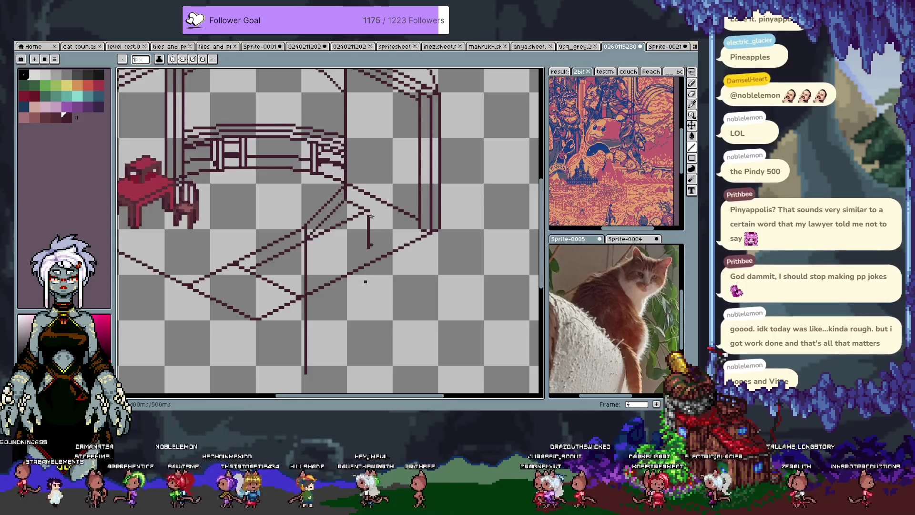
Pencil a short vertical line and a dash at the floor marker in dark maroon
key("b")
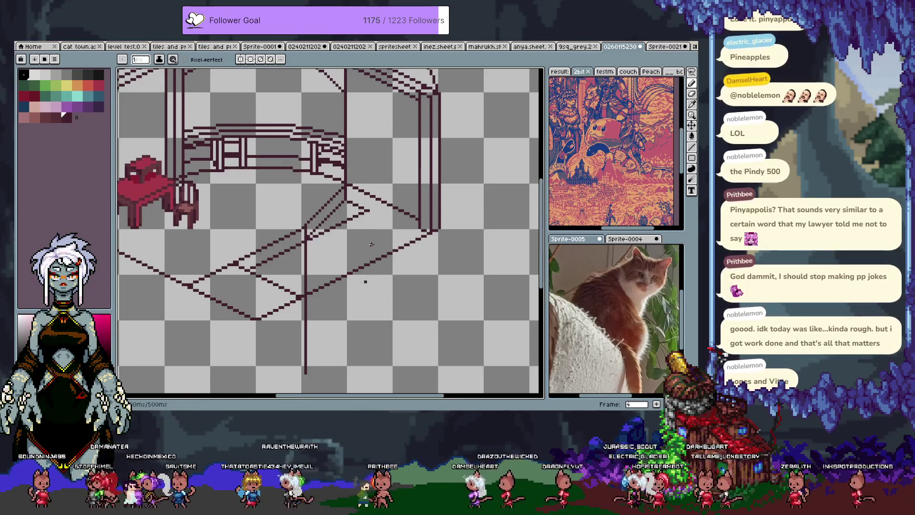
left_click_drag(371, 244, 370, 213)
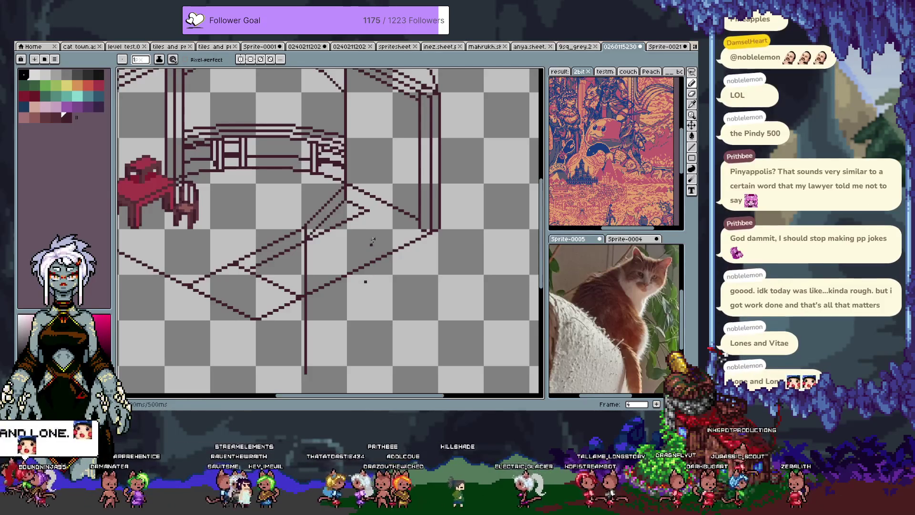
key("]")
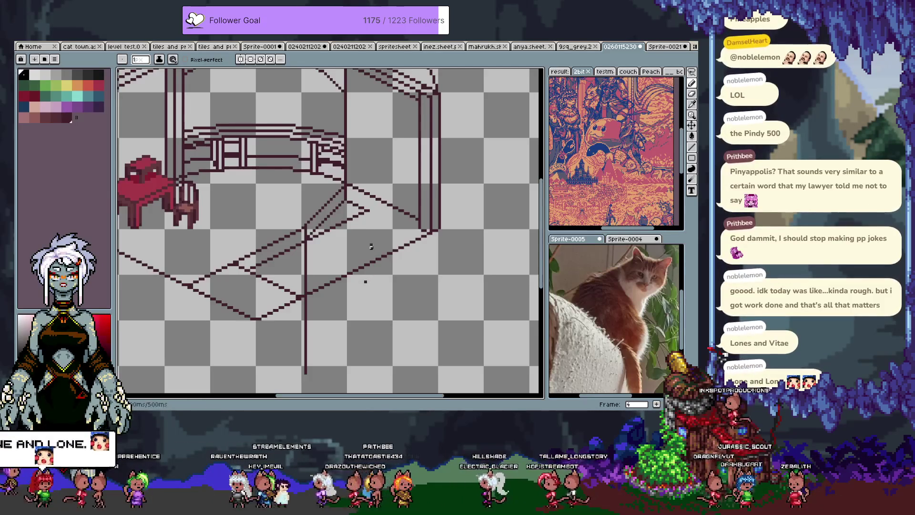
key("[")
left_click(367, 282)
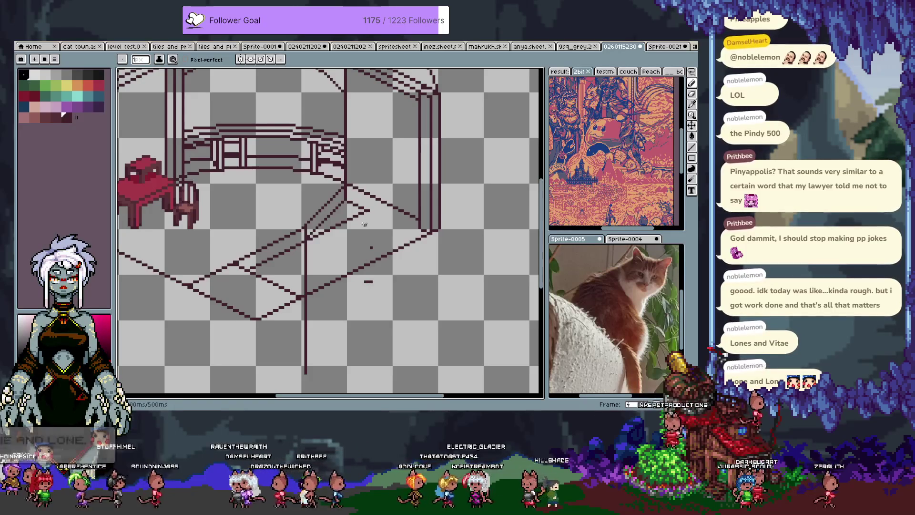
Sketch a curve bulging right, dot beside the marker, and draw a light cyan vertical line
key("shift+l")
left_click_drag(369, 211, 368, 281)
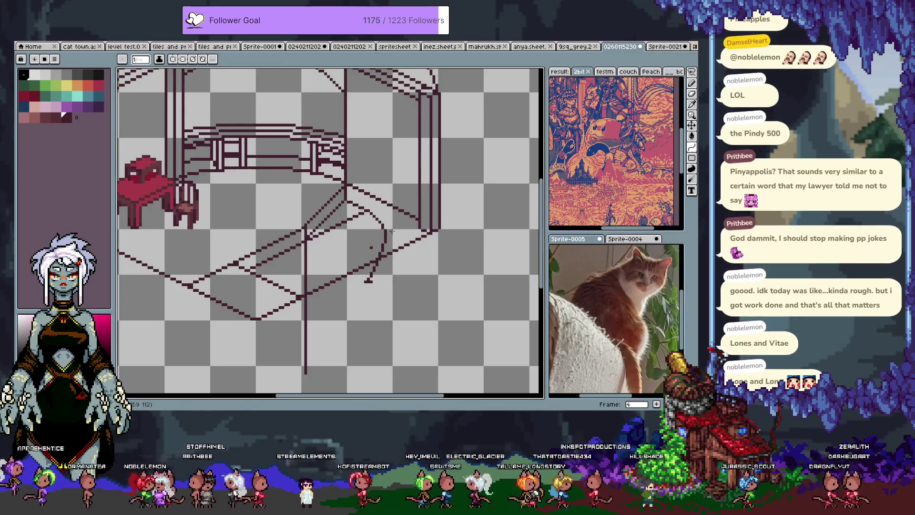
mouse_move(389, 231)
left_mouse_down()
mouse_move(400, 231)
mouse_move(393, 272)
mouse_move(395, 256)
left_mouse_up()
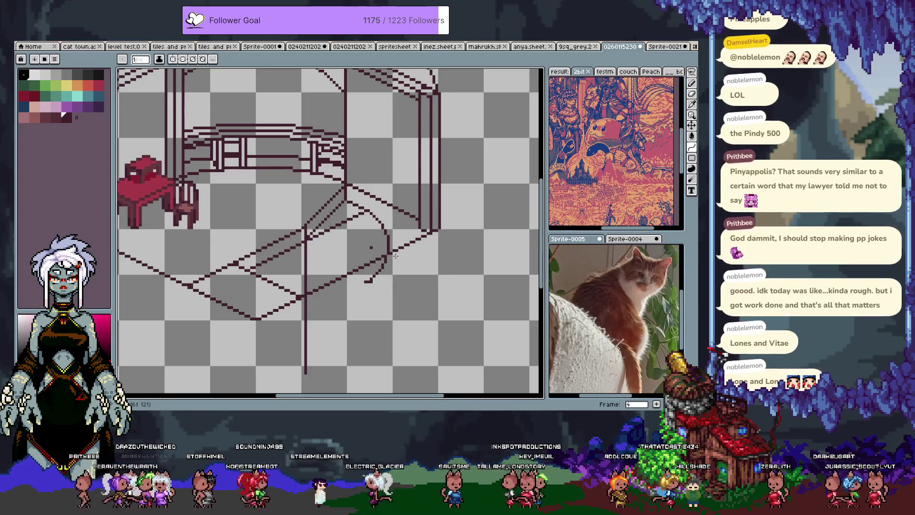
left_click_drag(395, 256, 388, 274)
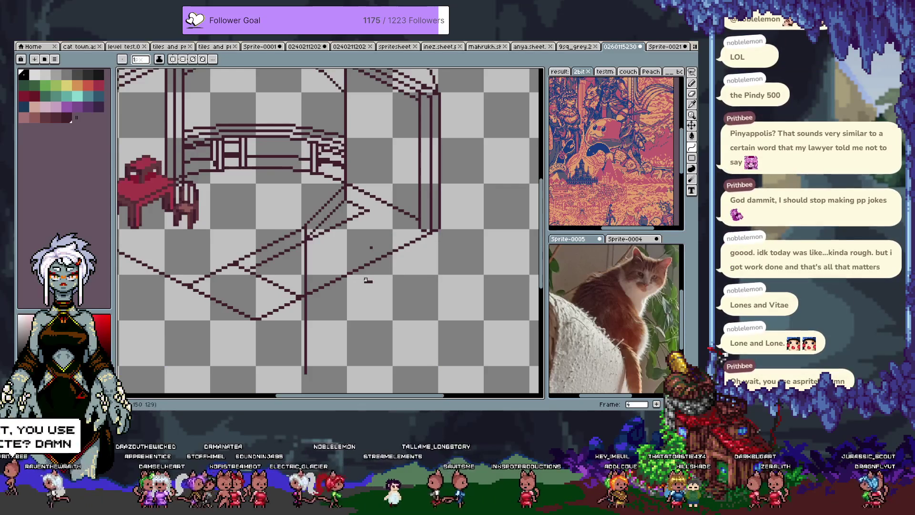
key("b")
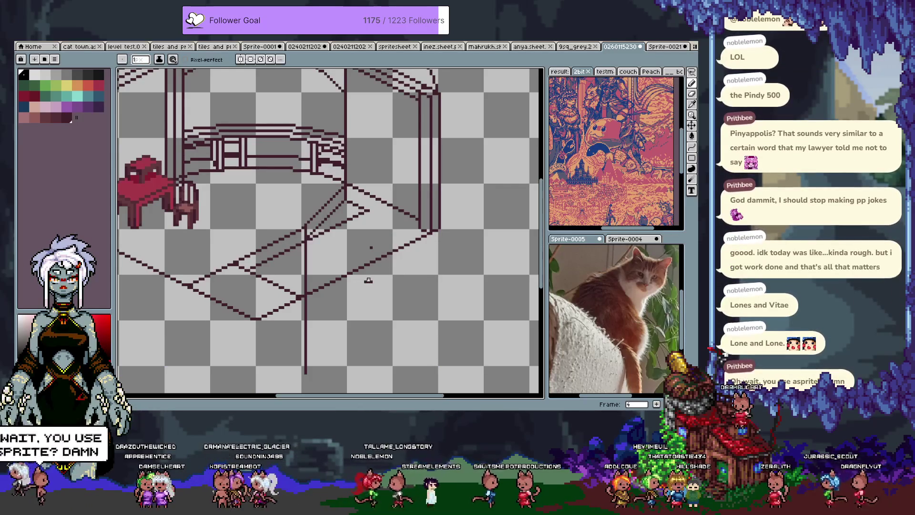
left_click(366, 282)
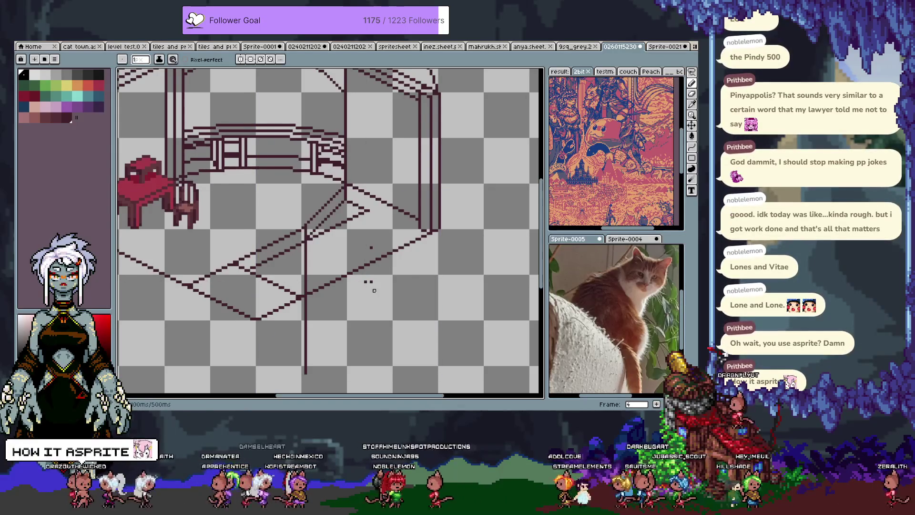
left_click(86, 97)
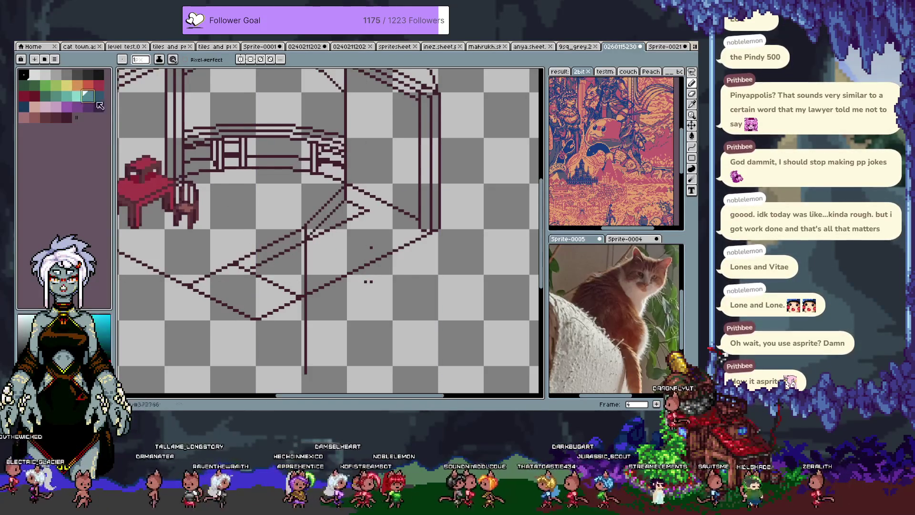
left_click_drag(365, 282, 369, 213)
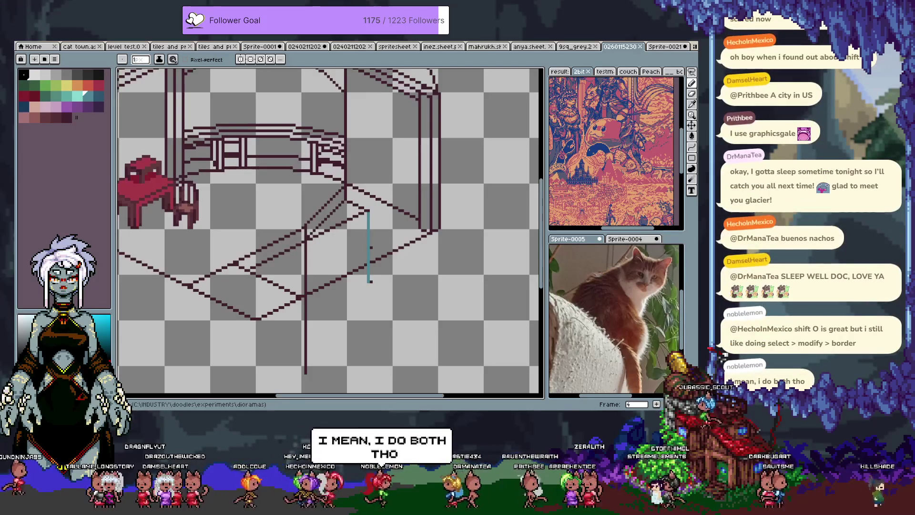
Try the Outline effect on the line art, sample a canvas colour, then bring Outline up again
key("shift+o")
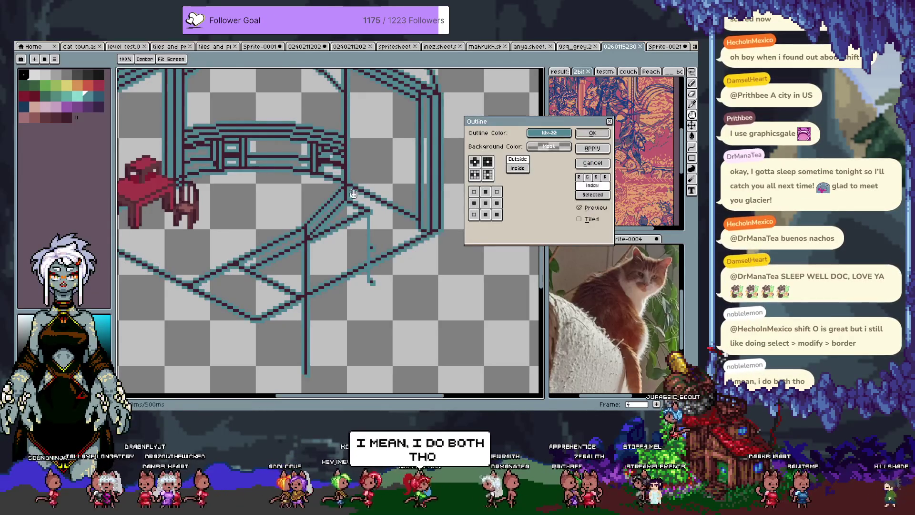
key("Escape")
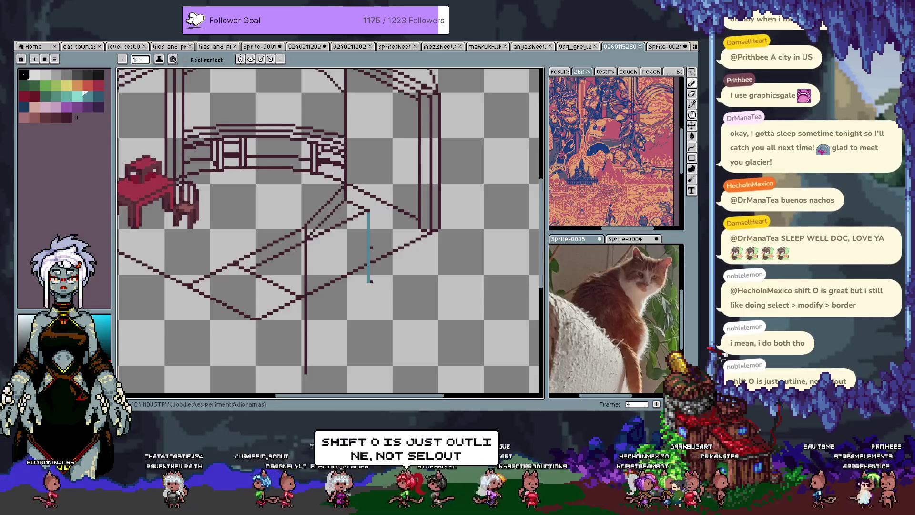
key("i")
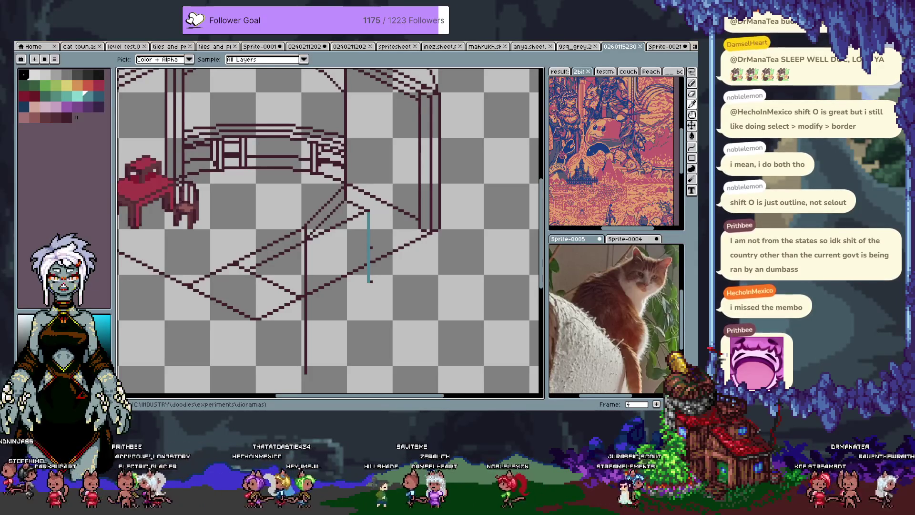
key("space")
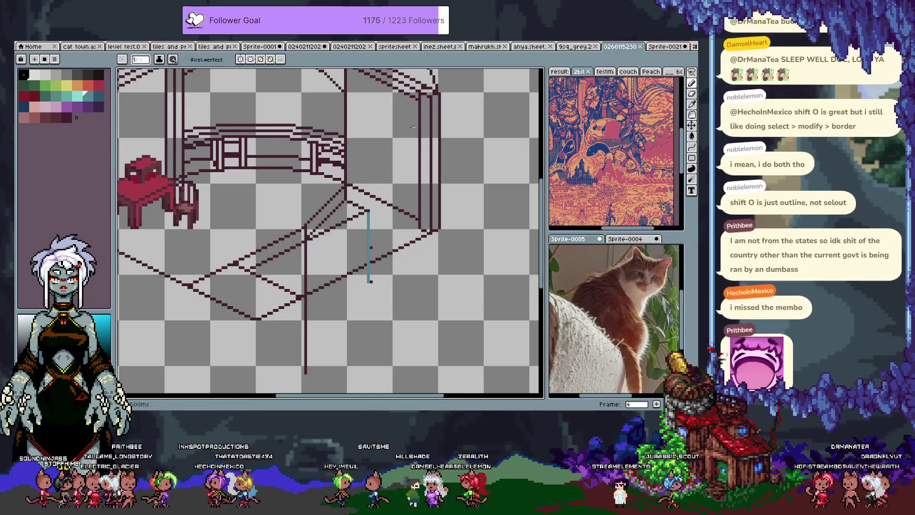
left_click_drag(322, 153, 332, 148)
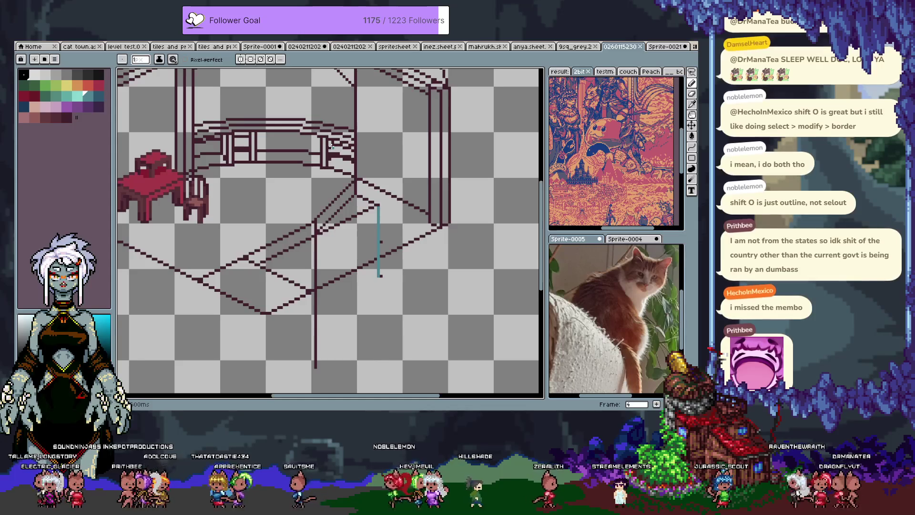
key("shift+o")
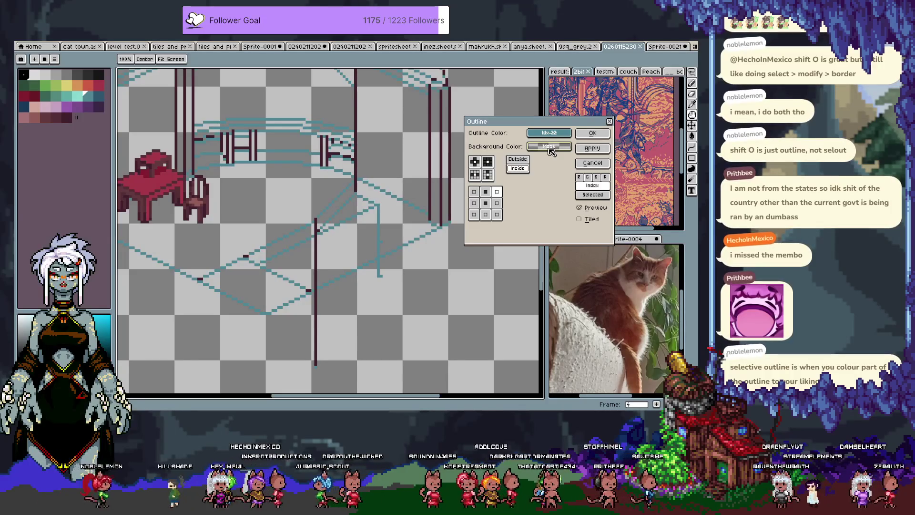
left_click(550, 147)
left_click(562, 148)
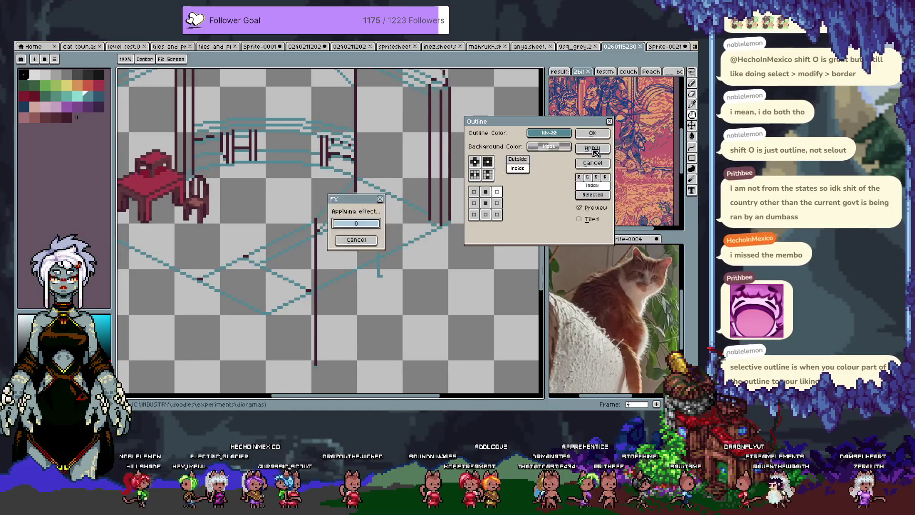
left_click(592, 163)
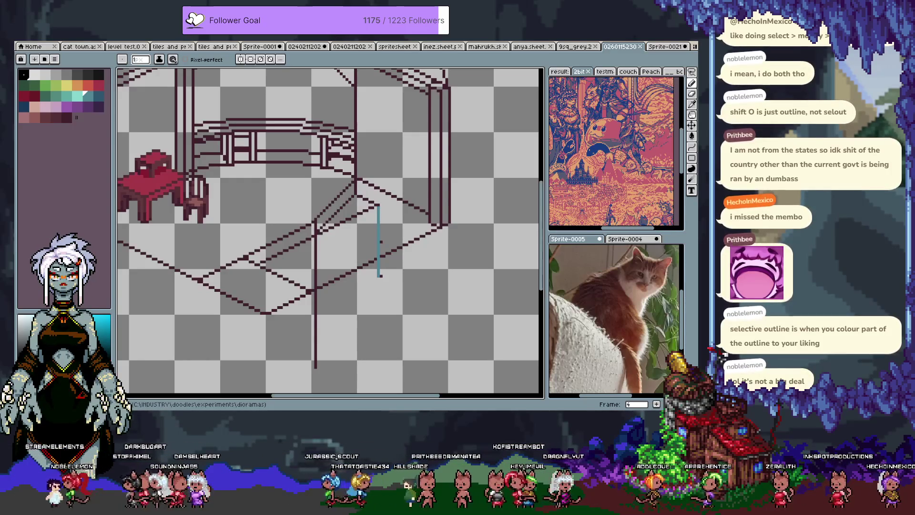
scroll(384, 224, "up", 1)
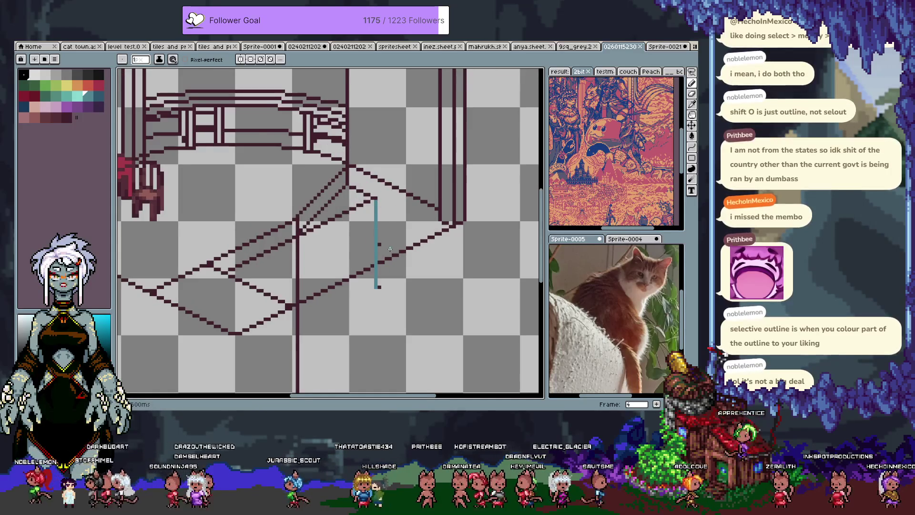
Shift the existing teal guide line one pixel left
scroll(384, 224, "up", 1)
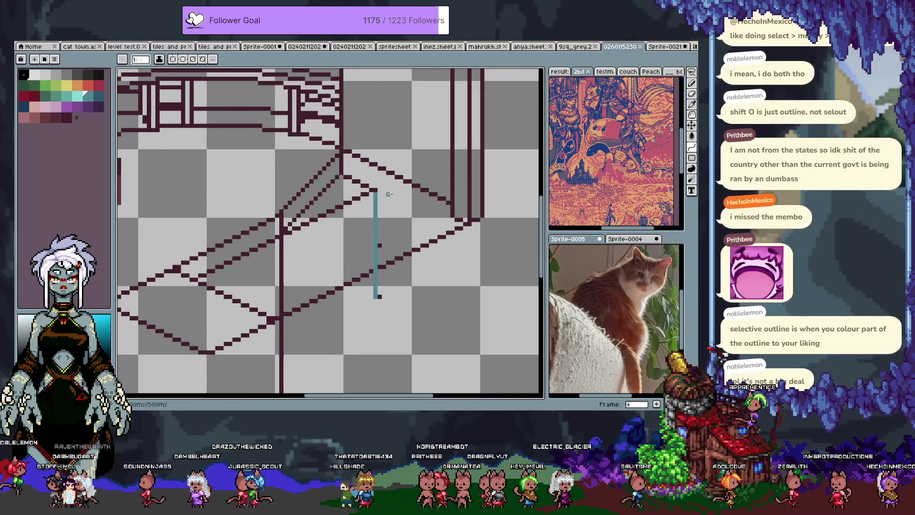
key("v")
left_click_drag(374, 193, 372, 196)
key("b")
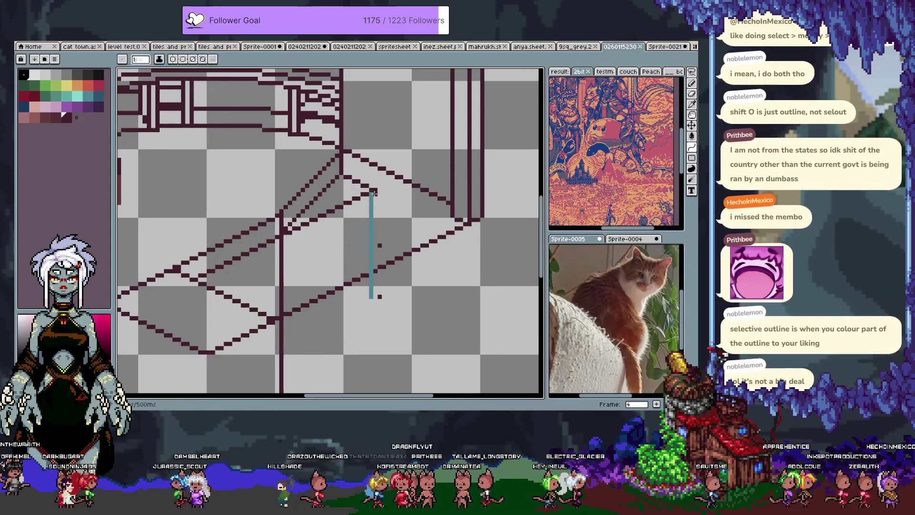
Try a vertical line and curved strokes beside the guide, undoing each one
left_click_drag(376, 218, 375, 295)
key("ctrl+z")
left_click_drag(374, 193, 397, 243)
key("ctrl+z")
left_click_drag(375, 193, 374, 287)
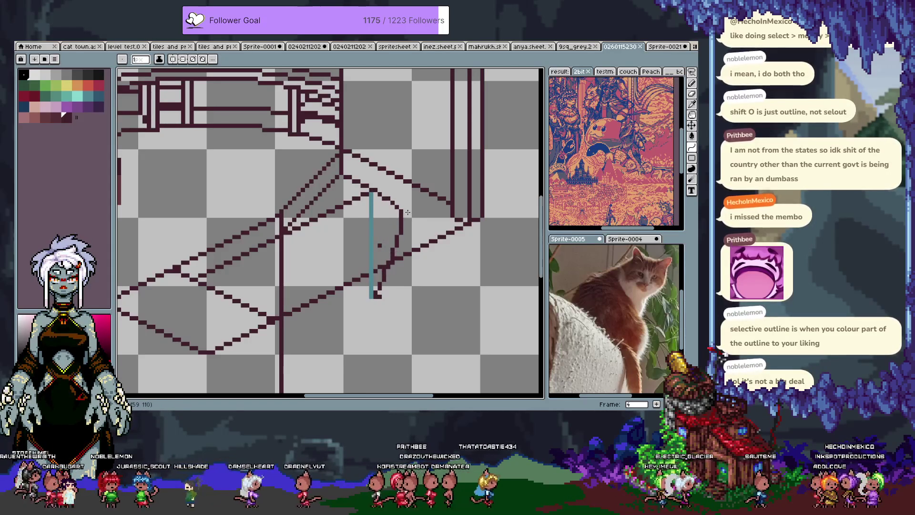
left_click_drag(409, 216, 410, 279)
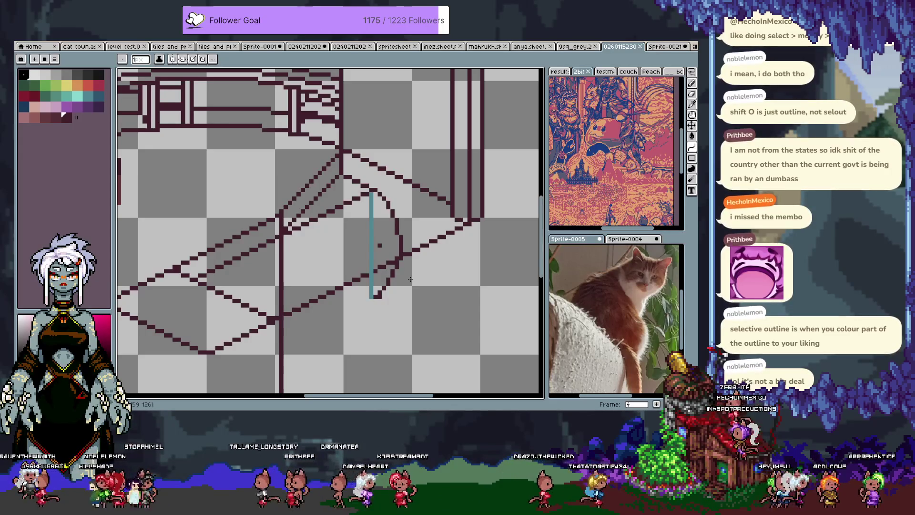
key("ctrl+z")
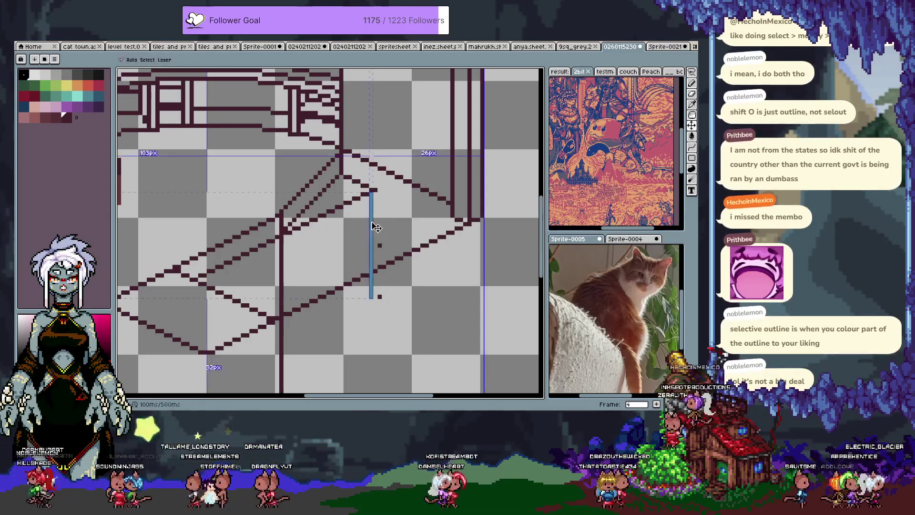
Draw a straight cyan vertical guide line to the left of the first one
left_click(85, 92)
key("b")
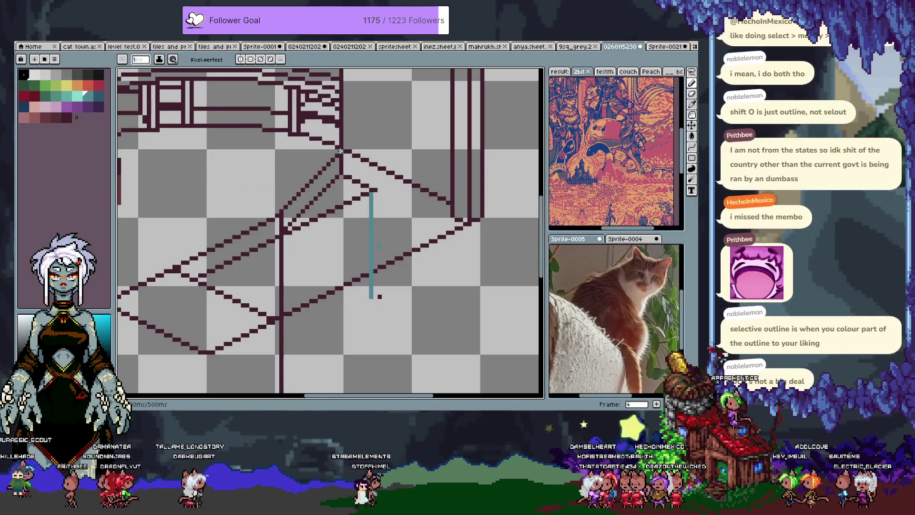
left_click_drag(341, 151, 338, 266)
key("ctrl+z")
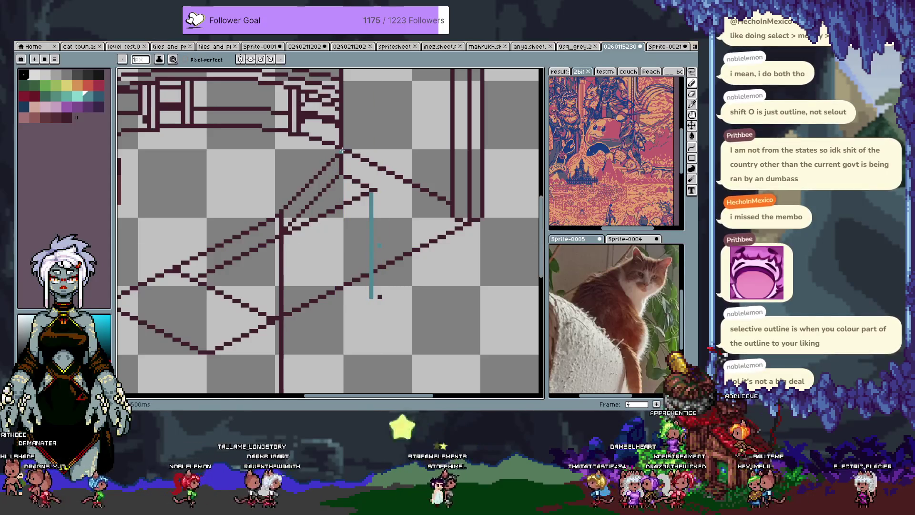
left_click_drag(342, 151, 340, 284)
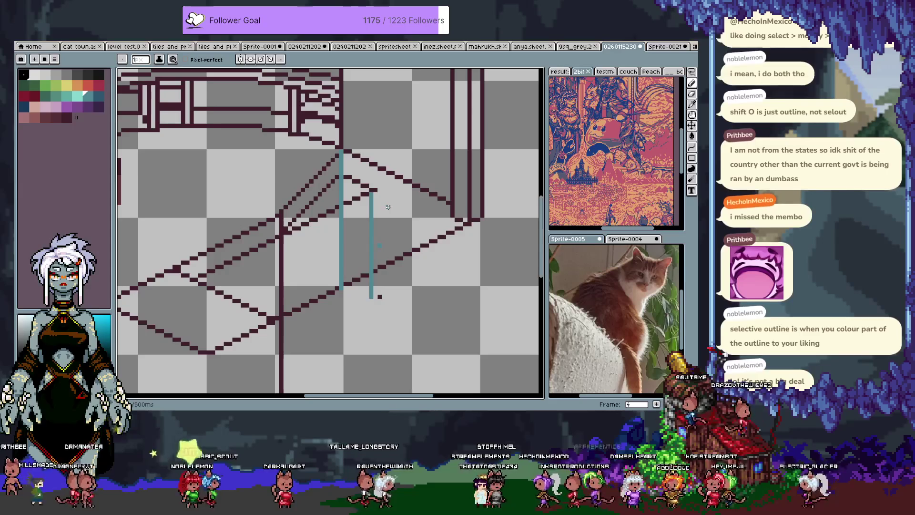
Switch back to the dark line colour and show the layers timeline
left_click_drag(344, 155, 337, 154)
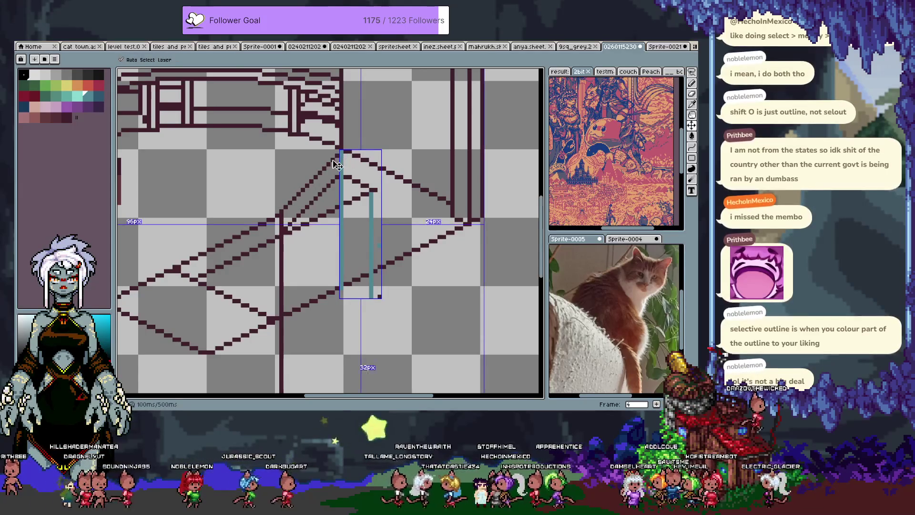
left_click(337, 154, "alt")
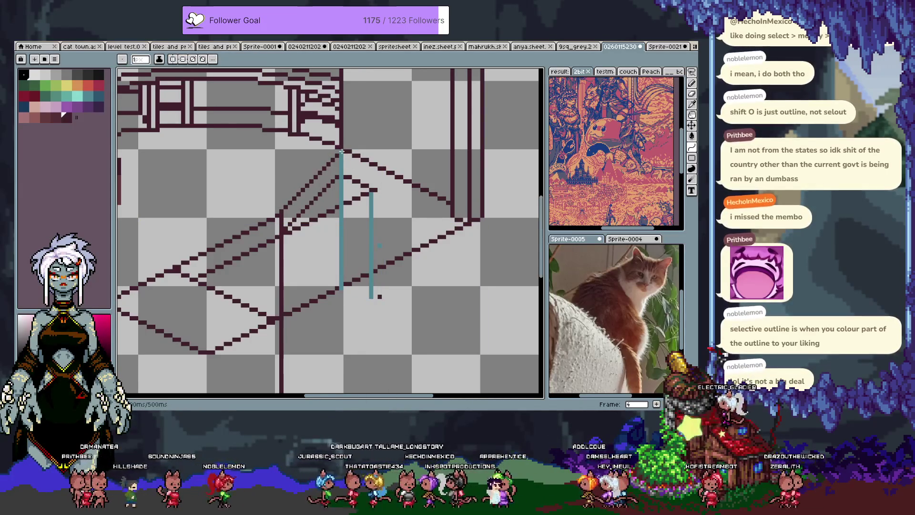
key("Tab")
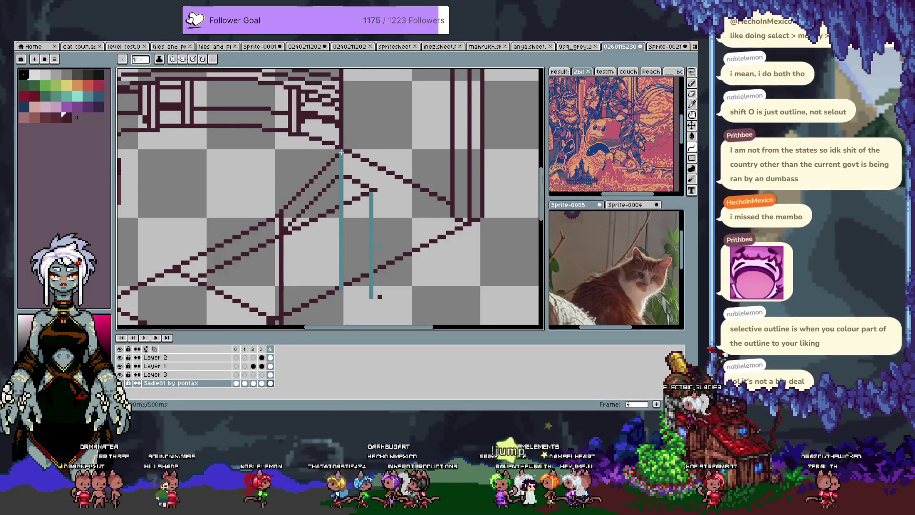
Add Layer 4, draw a dark stroke over the teal guide, then switch to the main line-art layer
key("shift+n")
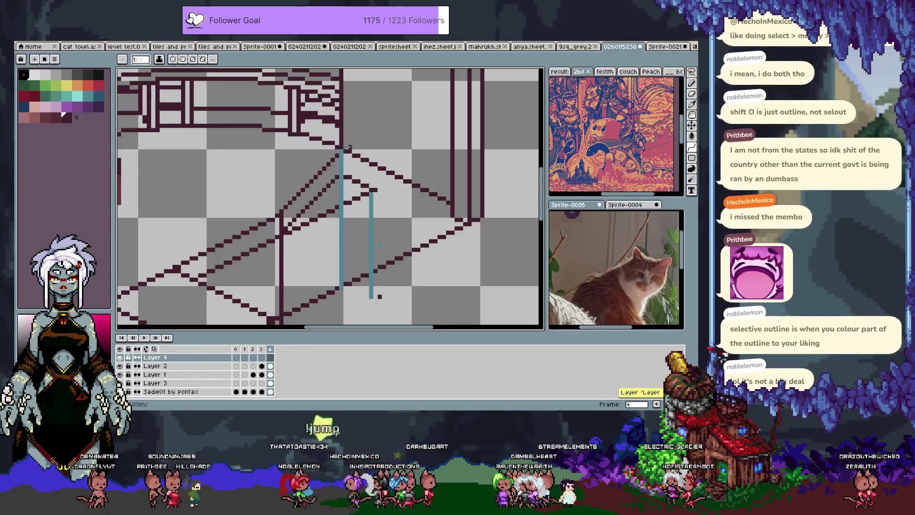
mouse_move(341, 148)
left_mouse_down()
mouse_move(343, 285)
mouse_move(389, 176)
mouse_move(344, 284)
left_mouse_up()
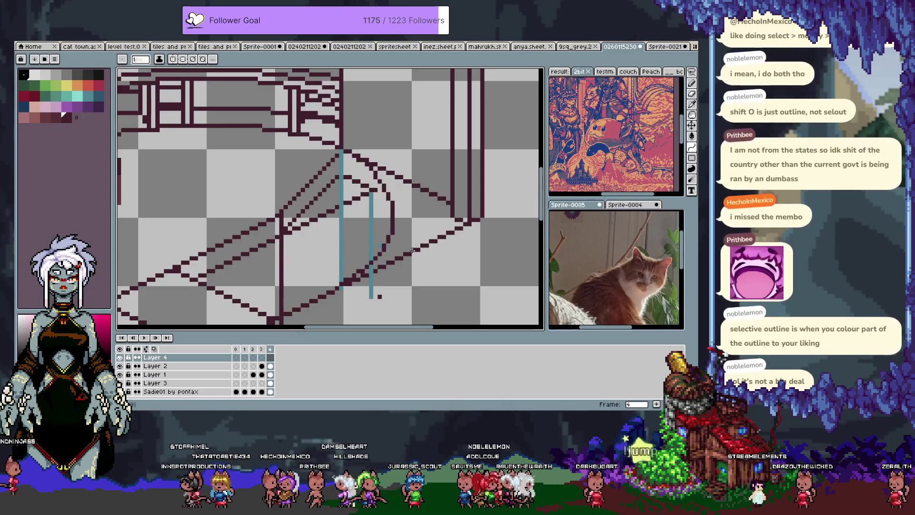
mouse_move(413, 250)
left_mouse_down()
mouse_move(416, 195)
mouse_move(406, 195)
left_mouse_up()
left_click(402, 192, "ctrl")
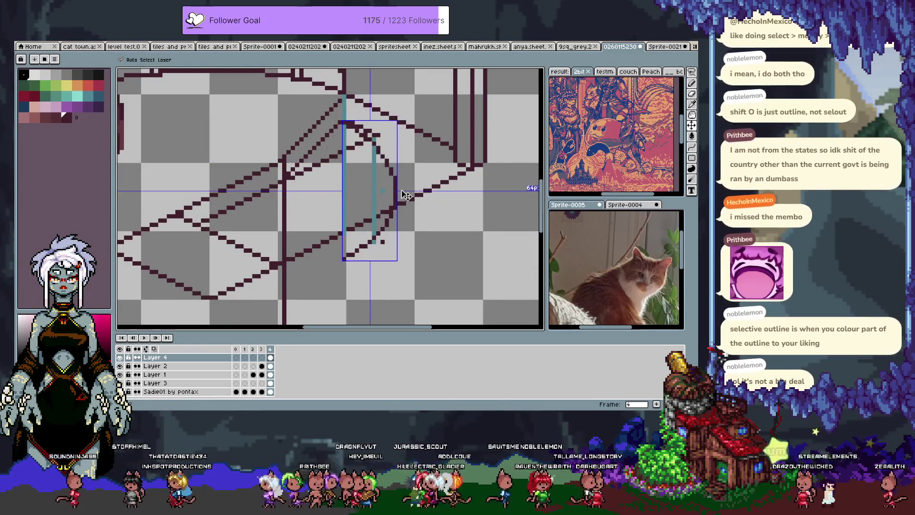
key("b")
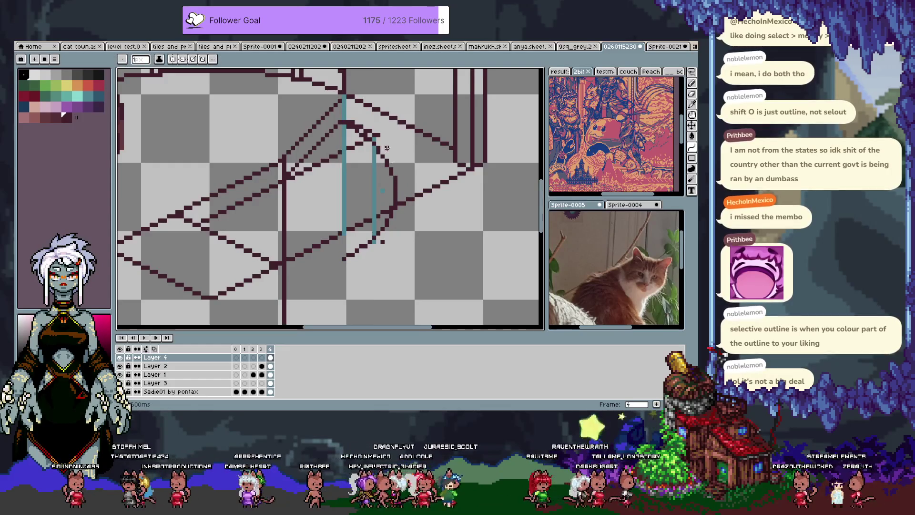
left_click(378, 165, "ctrl")
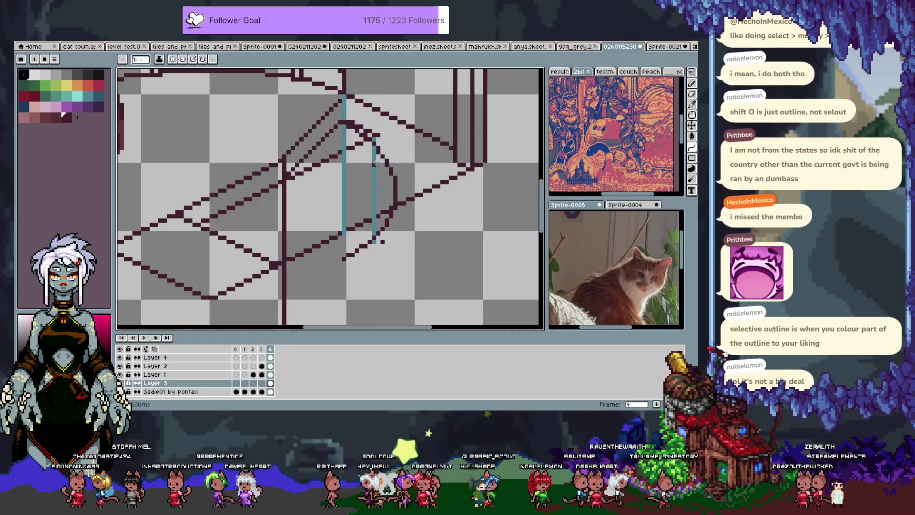
left_click(386, 195, "ctrl")
Bring the top of the staircase into view and pick Layer 4 from its pixels
key("b")
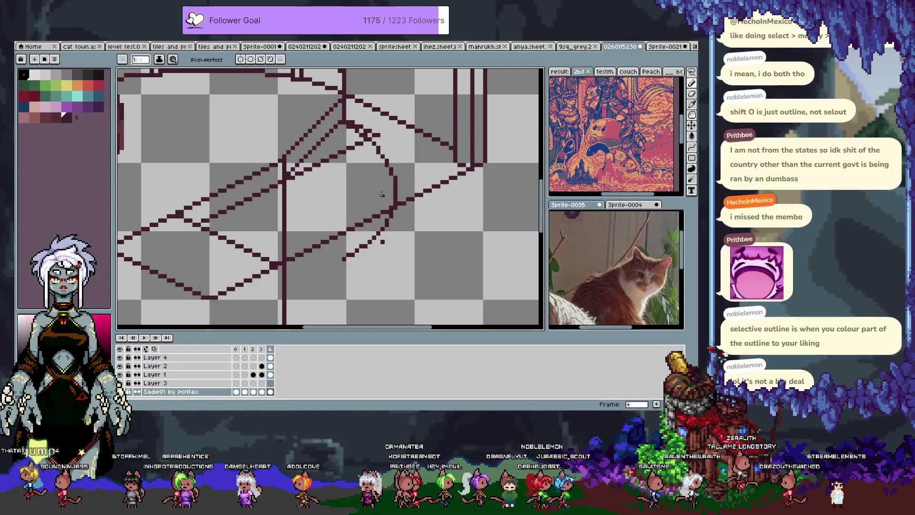
scroll(391, 233, "up", 1)
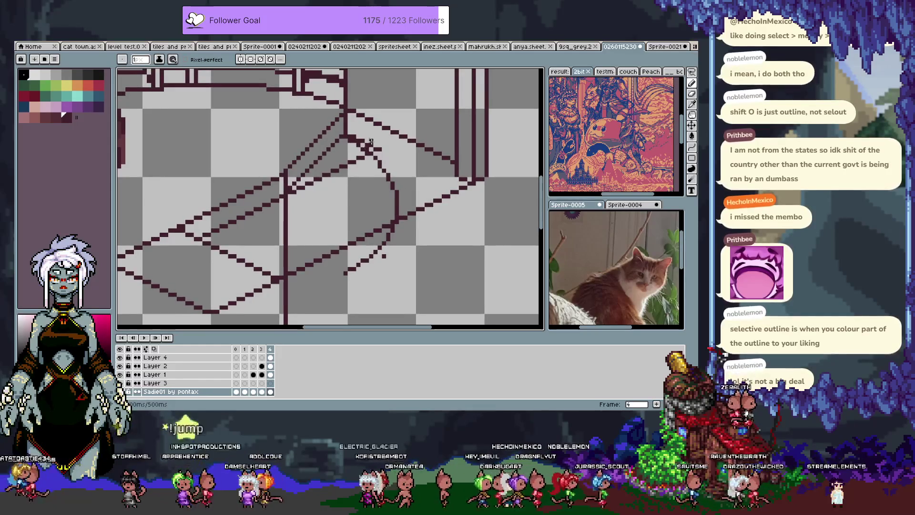
scroll(366, 154, "up", 1)
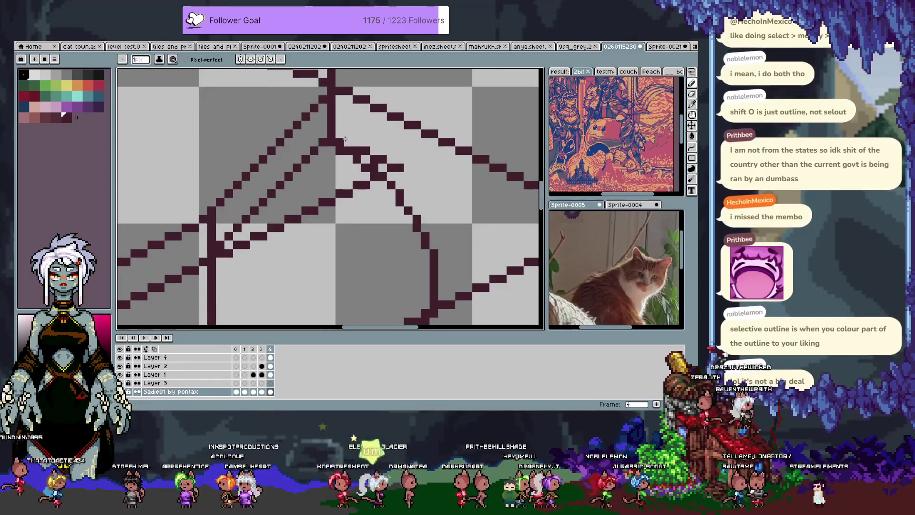
key("space")
left_click_drag(375, 224, 379, 193)
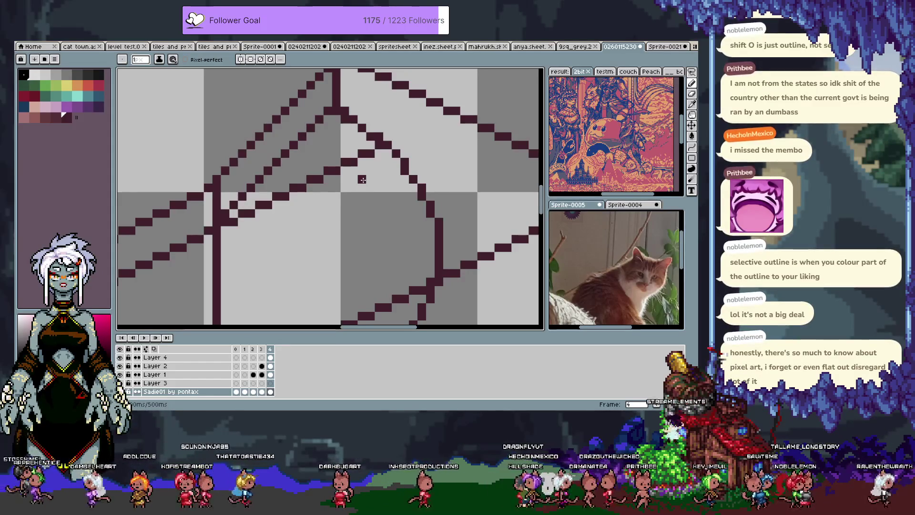
scroll(363, 178, "down", 1)
scroll(372, 168, "down", 1)
scroll(391, 162, "up", 1)
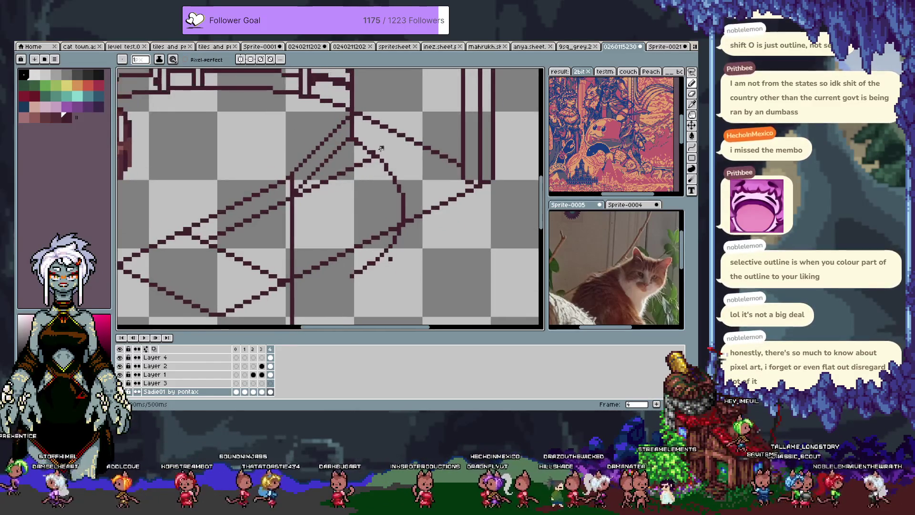
scroll(350, 143, "up", 1)
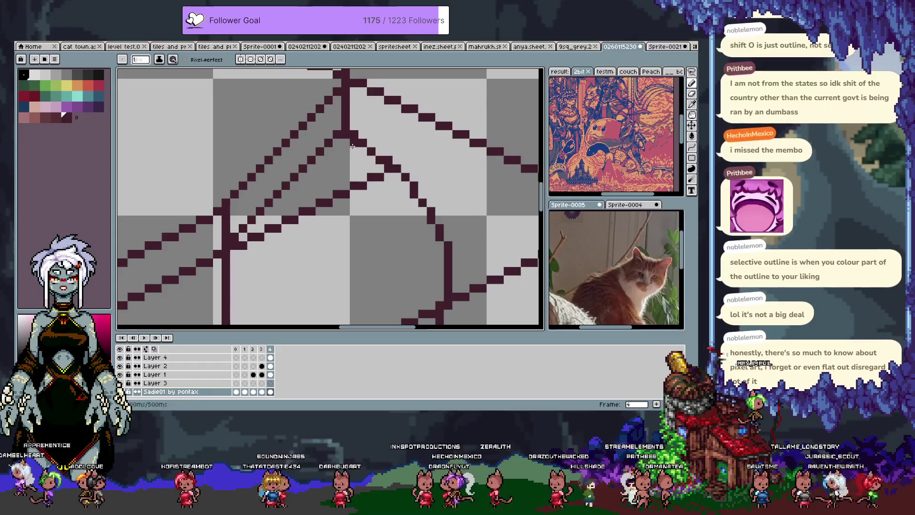
left_click(362, 151, "ctrl")
scroll(361, 166, "down", 2)
scroll(361, 167, "up", 1)
scroll(365, 169, "up", 1)
scroll(368, 171, "up", 2)
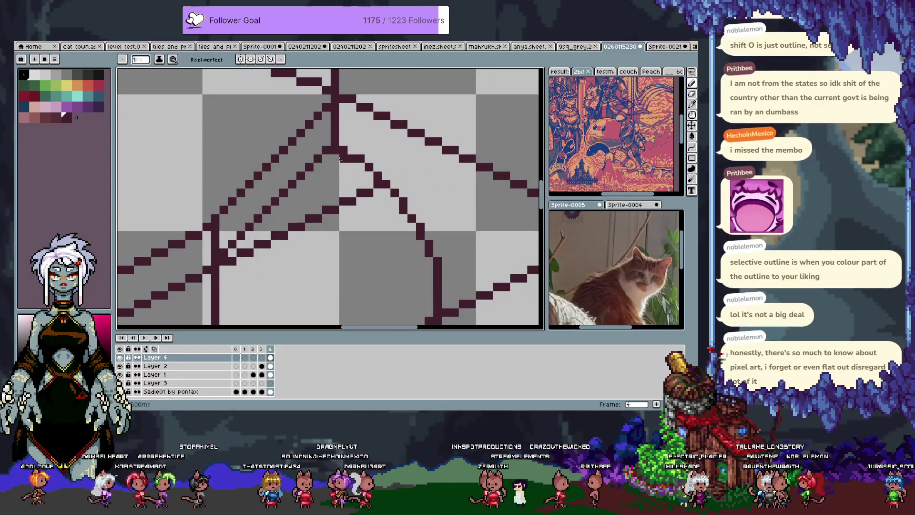
scroll(400, 172, "down", 1)
scroll(395, 157, "down", 1)
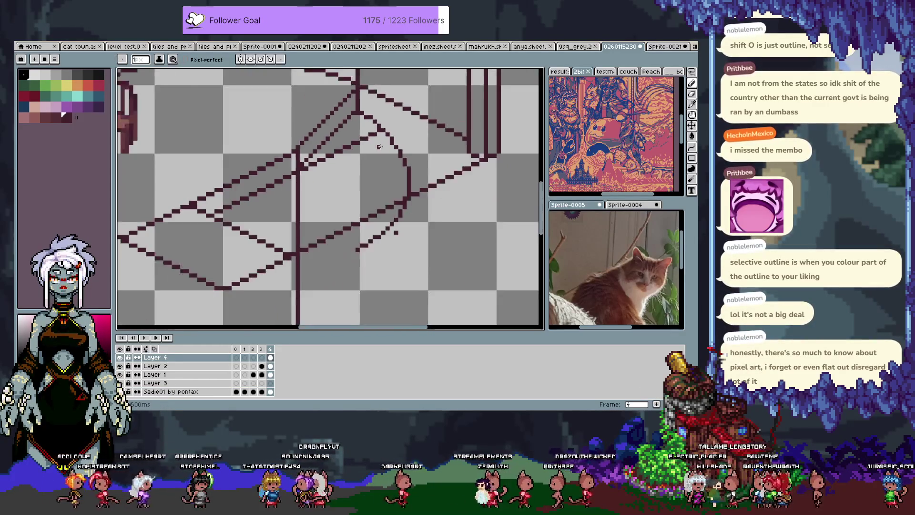
scroll(382, 146, "down", 1)
scroll(396, 135, "up", 1)
scroll(390, 129, "up", 1)
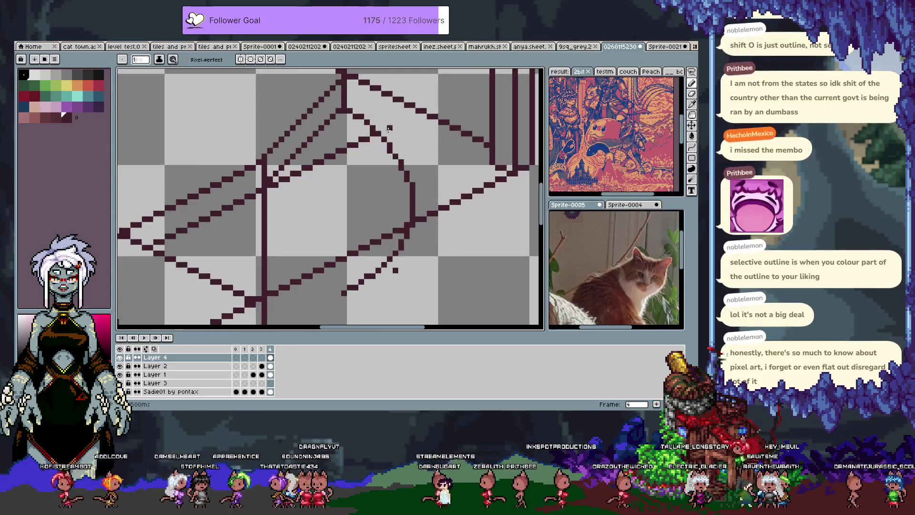
Select the area around the curved step on Layer 4 and move it down
key("m")
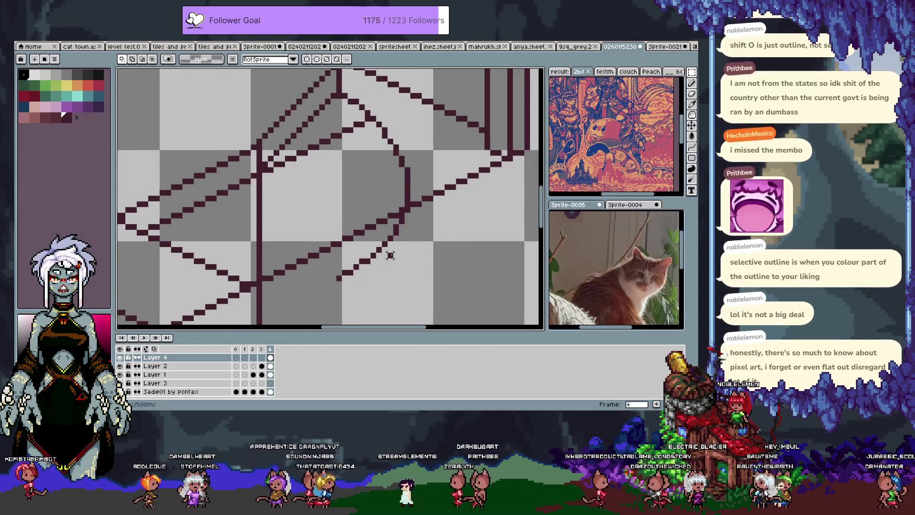
key("b")
left_click(413, 255, "ctrl")
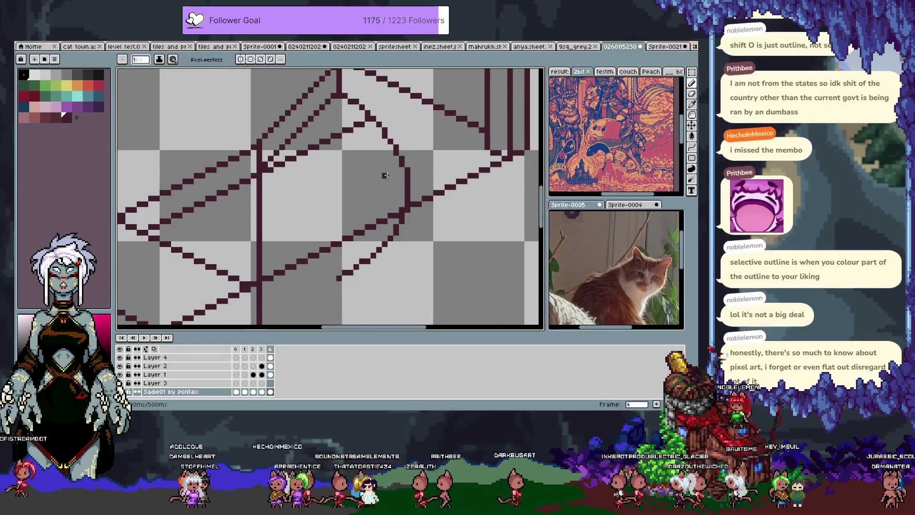
key("m")
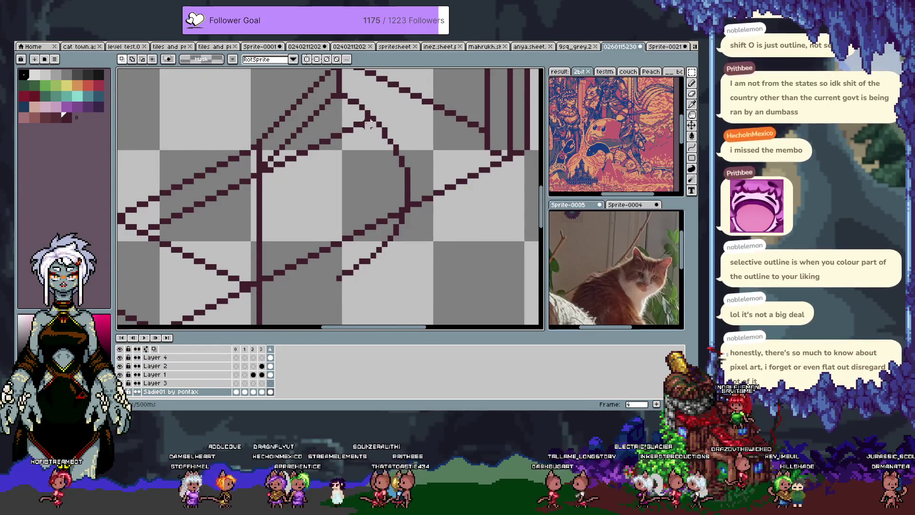
left_click_drag(367, 122, 452, 209)
left_click_drag(461, 303, 312, 195)
key("ctrl+z")
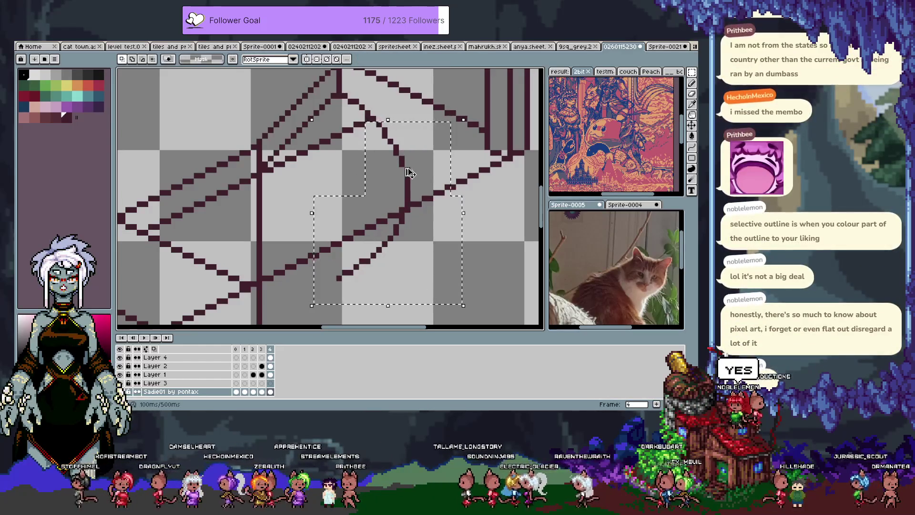
key("b")
left_click(410, 166, "ctrl")
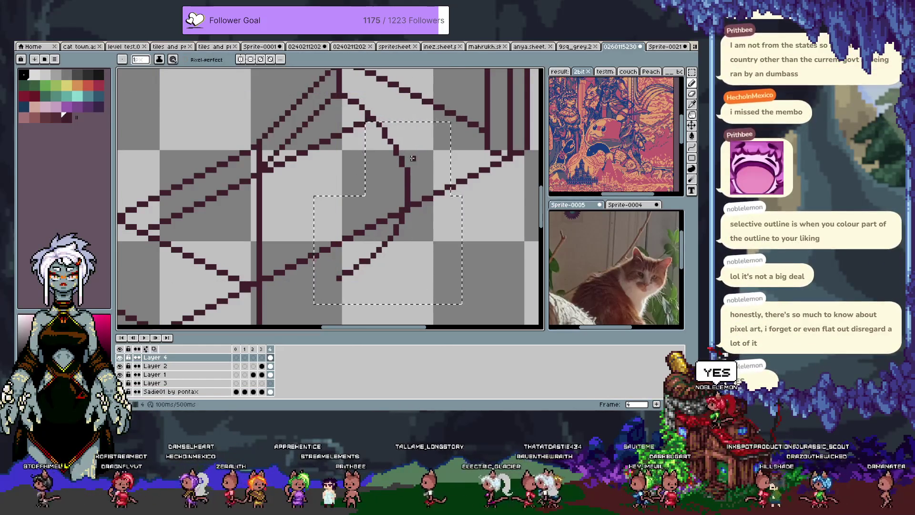
key("Down")
key("Down")
key("Down")
key("Down")
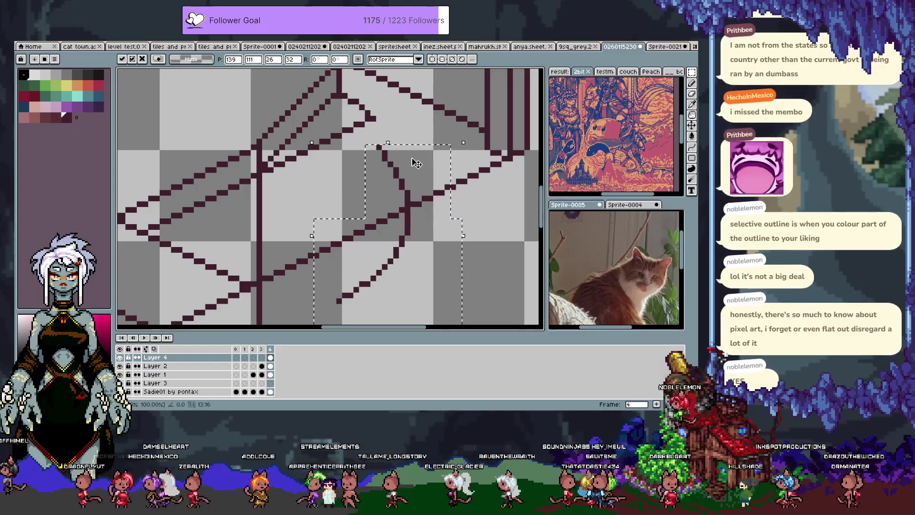
key("ctrl+d")
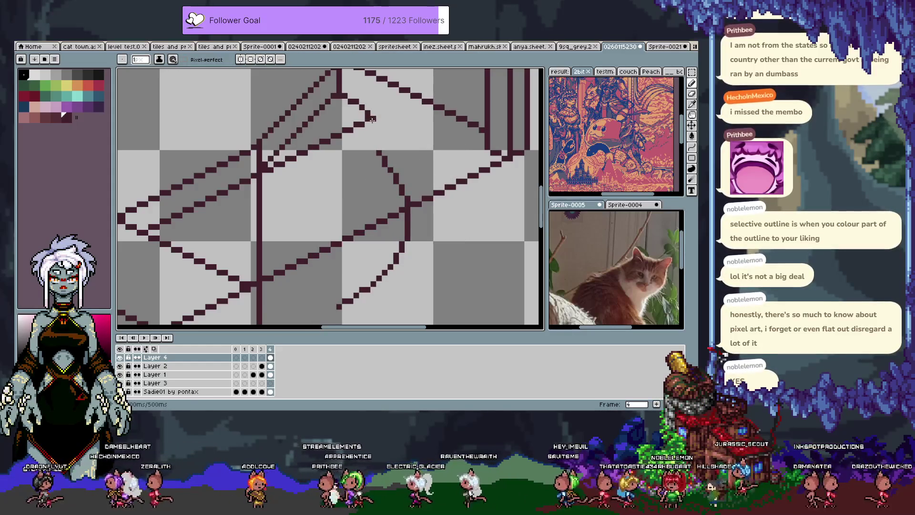
Draw a diagonal step line running down to the left
left_click_drag(375, 151, 277, 194)
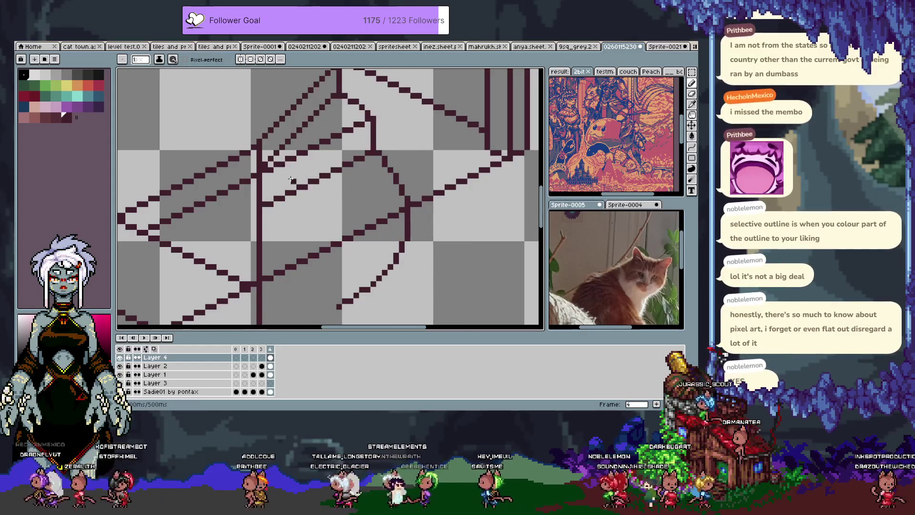
scroll(287, 181, "down", 1)
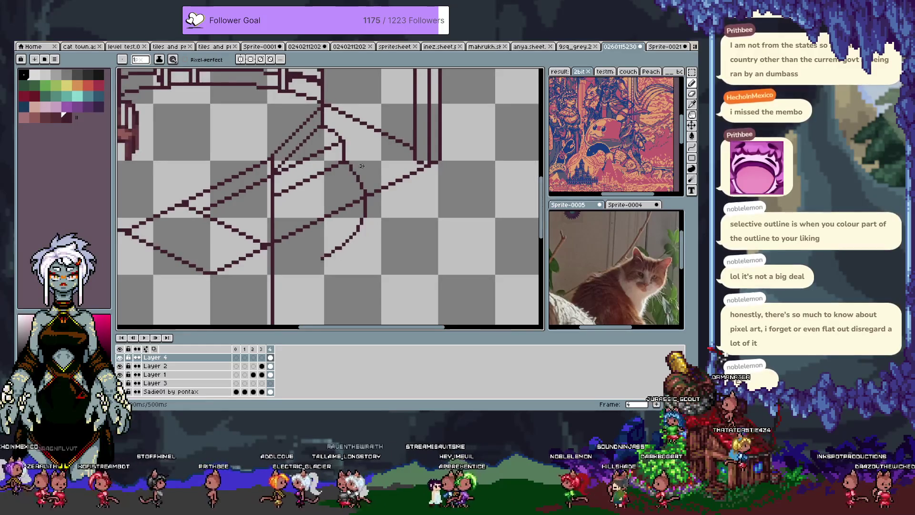
scroll(347, 184, "up", 1)
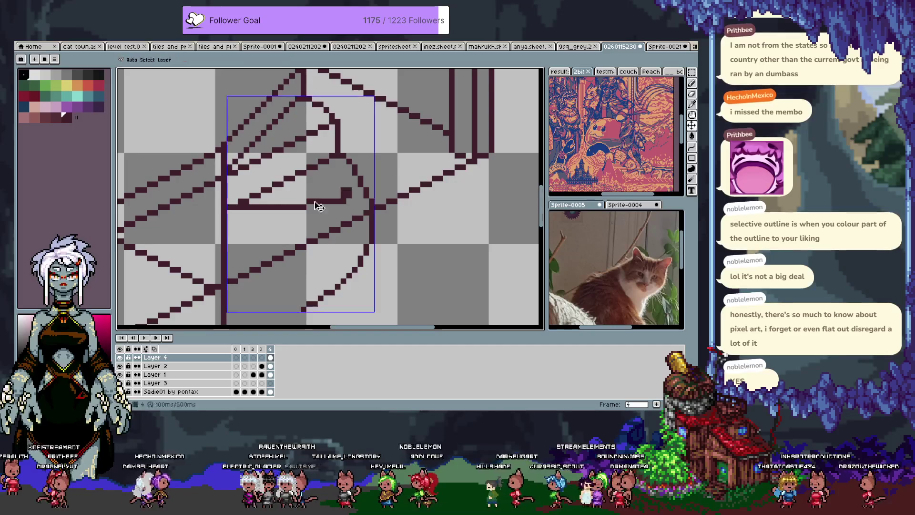
Undo the misplaced horizontal step lines and toggle Layer 4's visibility to check its lines
key("ctrl+z")
mouse_move(227, 207)
left_mouse_down()
mouse_move(365, 199)
mouse_move(361, 188)
mouse_move(370, 199)
left_mouse_up()
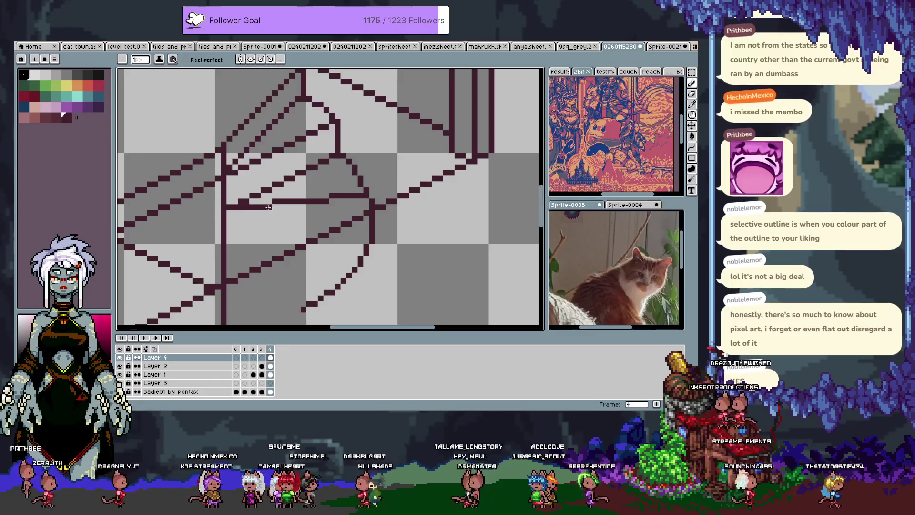
left_click_drag(240, 207, 256, 188)
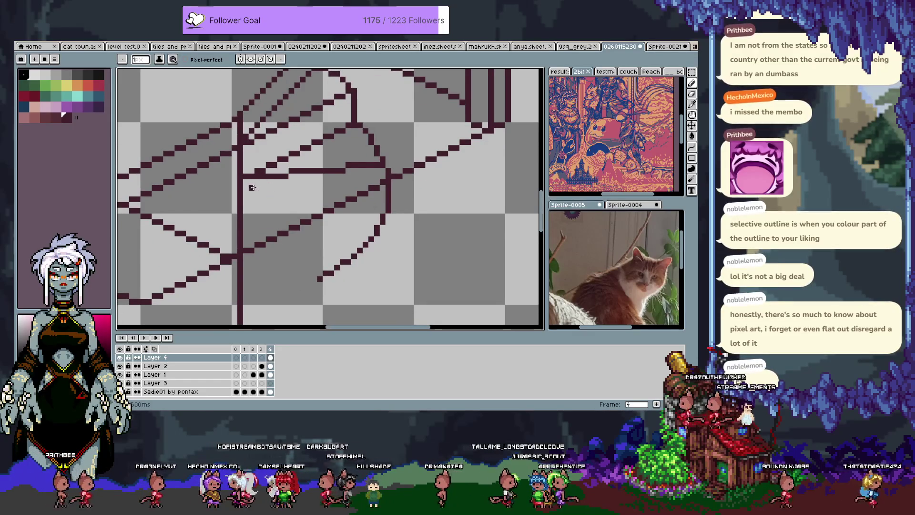
key("ctrl+z")
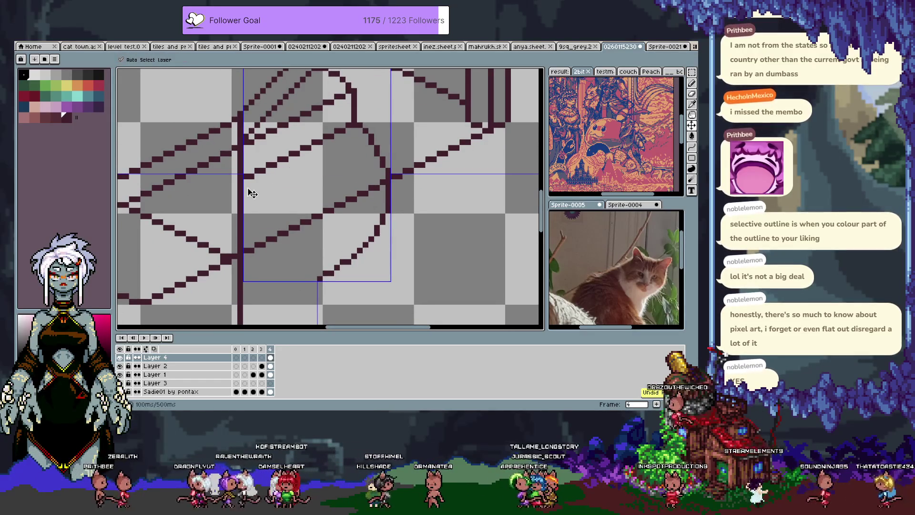
key("ctrl")
left_click(120, 358)
left_click(120, 358)
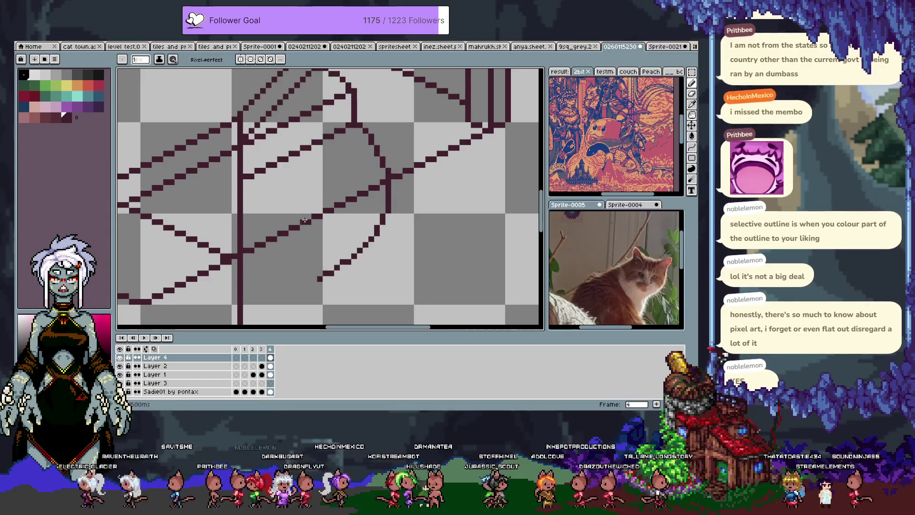
key("ctrl+z")
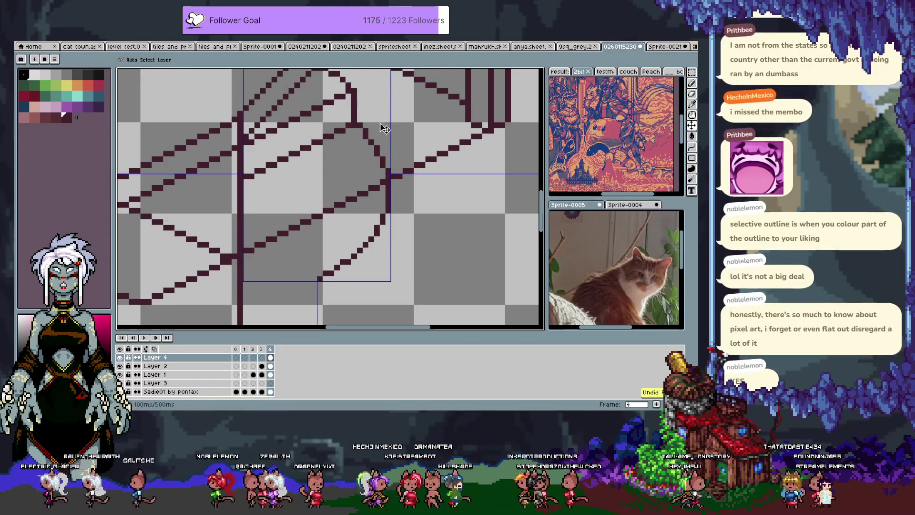
key("ctrl+z")
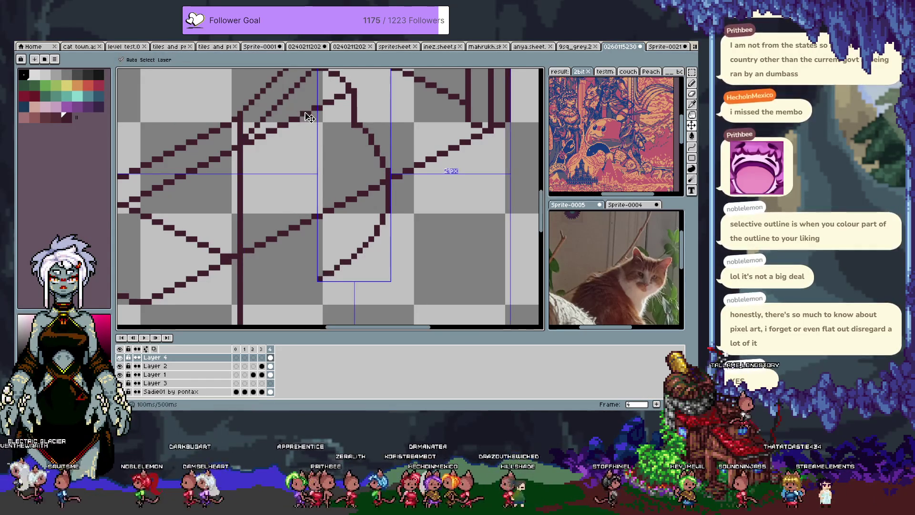
On the sketch layer, draw a shallow straight step line up to the curved staircase edge
left_click(359, 126, "ctrl")
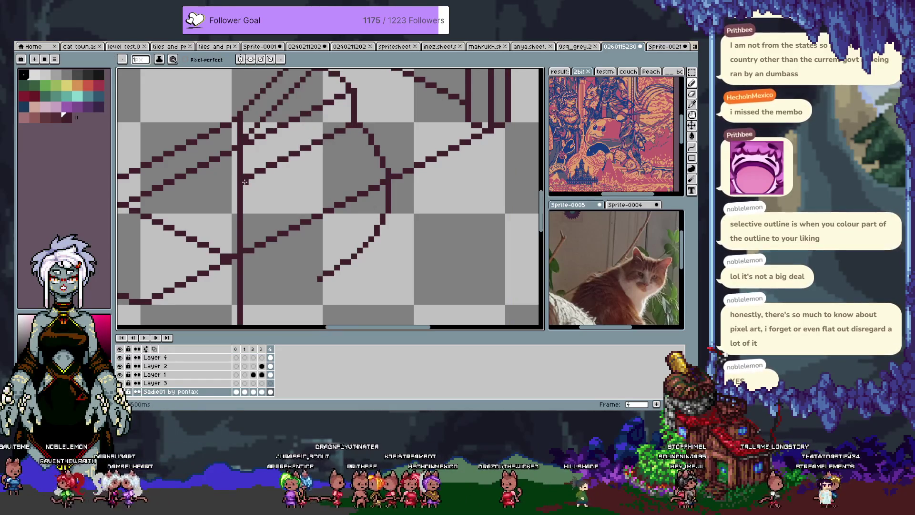
left_click_drag(241, 181, 380, 166)
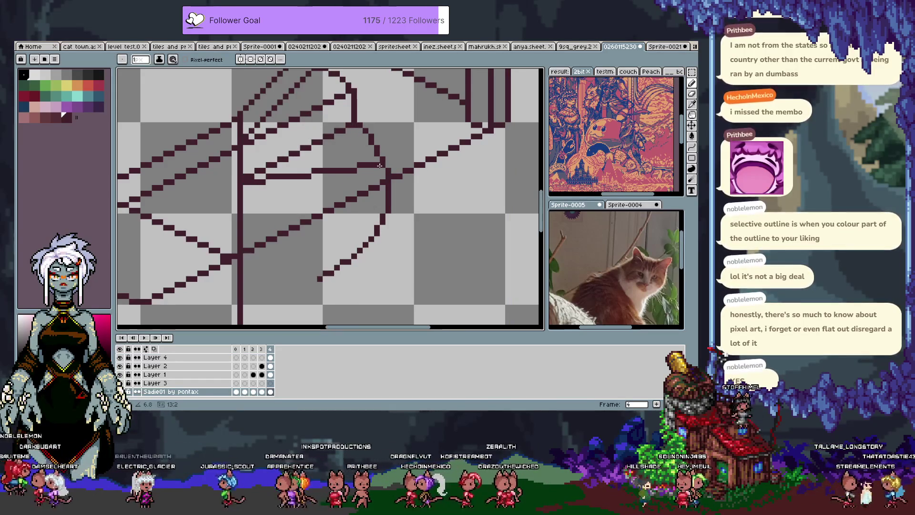
scroll(396, 178, "down", 1)
left_click(383, 183, "ctrl")
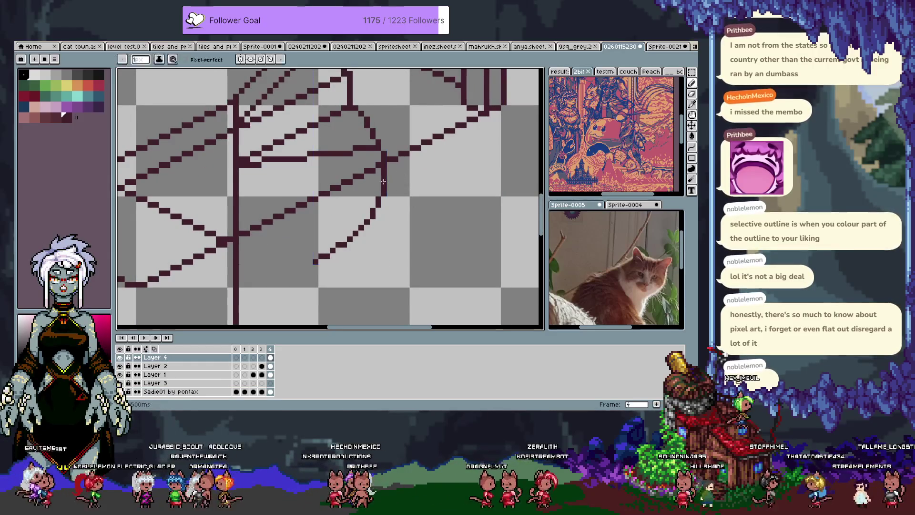
key("m")
left_click_drag(392, 145, 435, 255)
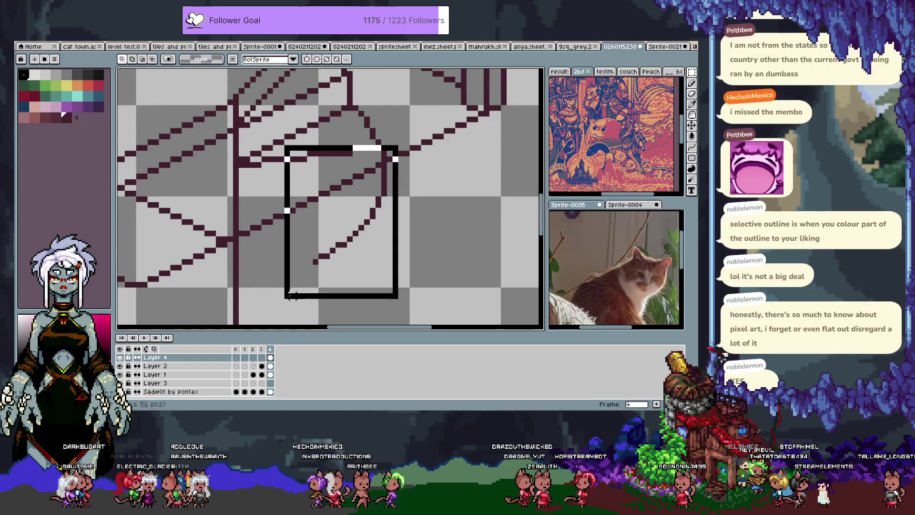
key("ctrl+z")
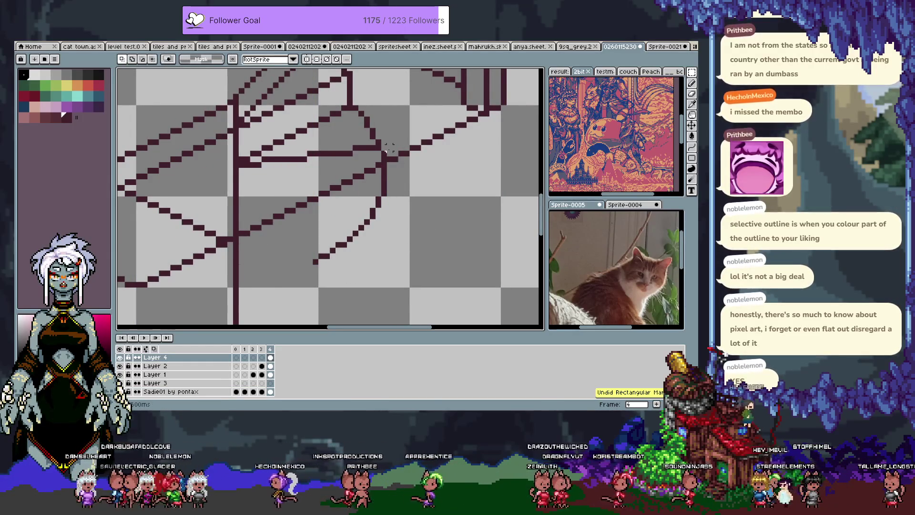
Marquee-select the staircase step area and move the selected step lines down
left_click_drag(399, 150, 358, 193)
left_click_drag(272, 227, 445, 306)
left_click_drag(347, 174, 422, 225)
left_click_drag(385, 189, 384, 206)
scroll(287, 230, "down", 2)
left_click_drag(287, 230, 306, 235)
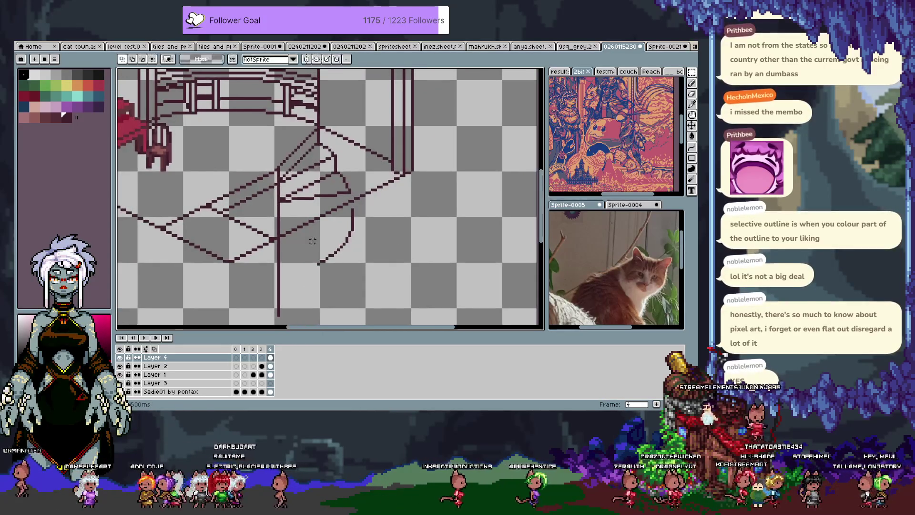
scroll(344, 209, "up", 1)
Lasso-select along the diagonal step line on the sketch layer, then clear the selection
key("v")
left_click(305, 204)
key("q")
mouse_move(261, 201)
left_mouse_down()
mouse_move(348, 151)
mouse_move(381, 167)
left_mouse_up()
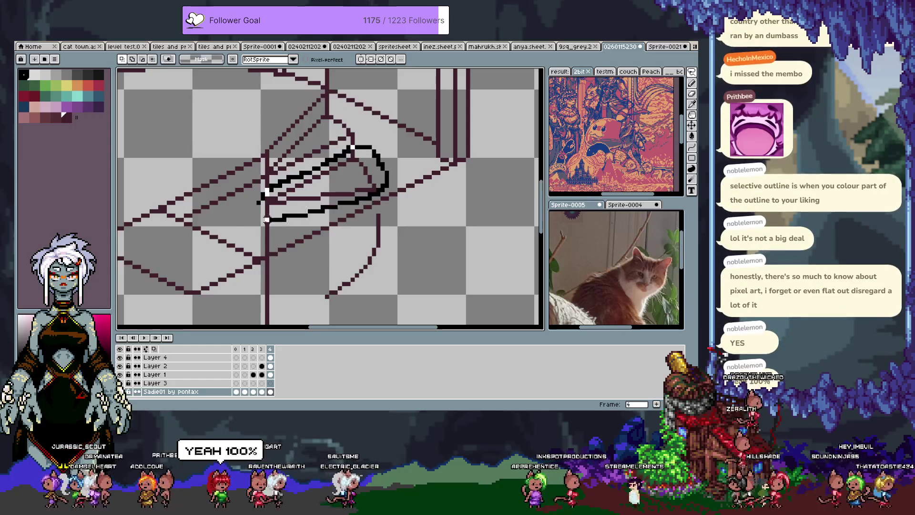
left_click_drag(270, 219, 245, 224)
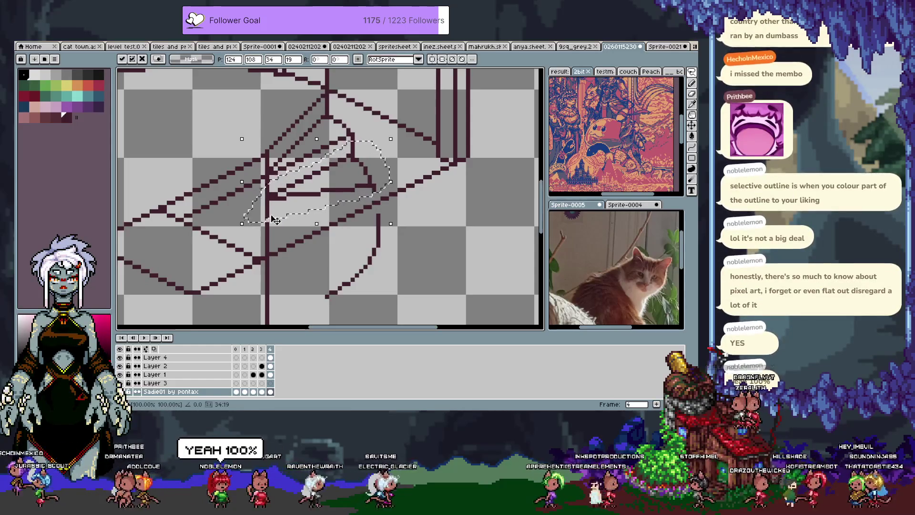
key("b")
key("Up")
key("Up")
key("Up")
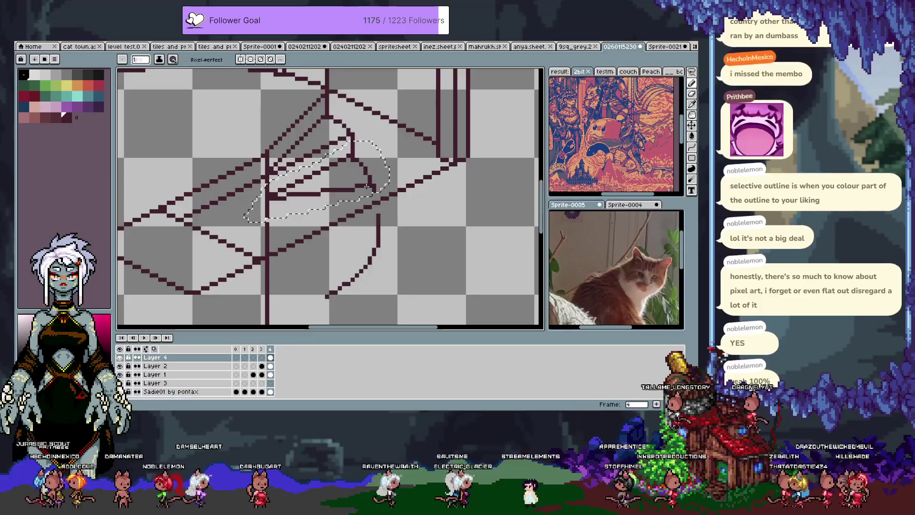
key("m")
key("ctrl+d")
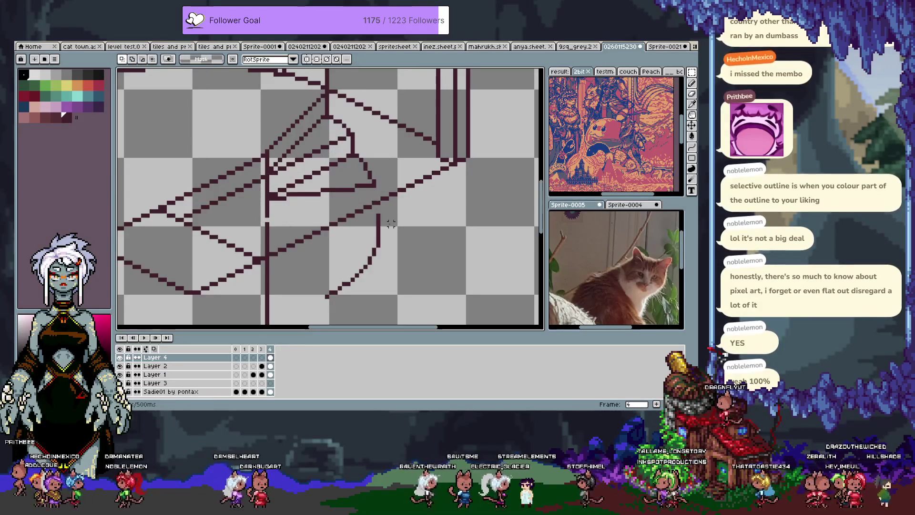
Rectangle-select the lower staircase area on the sketch layer, then deselect and return to the pencil
key("v")
left_click(372, 243)
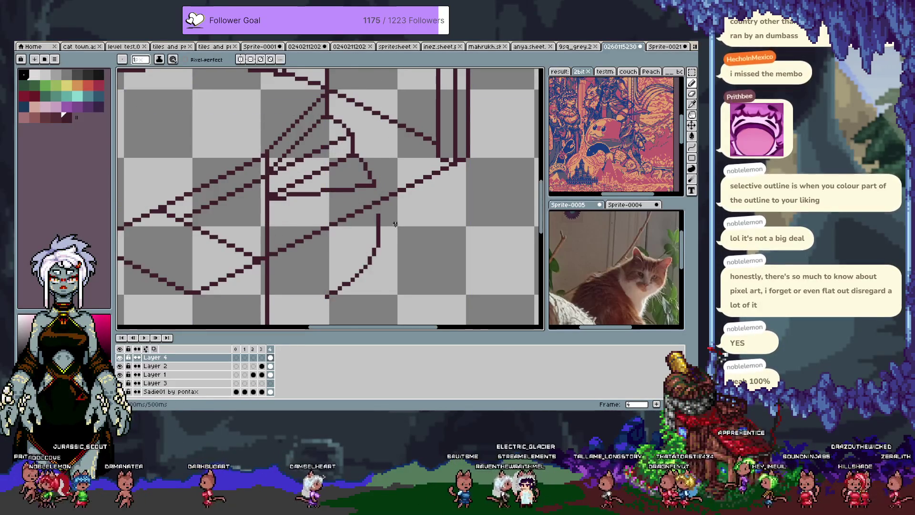
key("m")
left_click_drag(396, 203, 306, 309)
key("ctrl+d")
key("b")
scroll(274, 195, "up", 2)
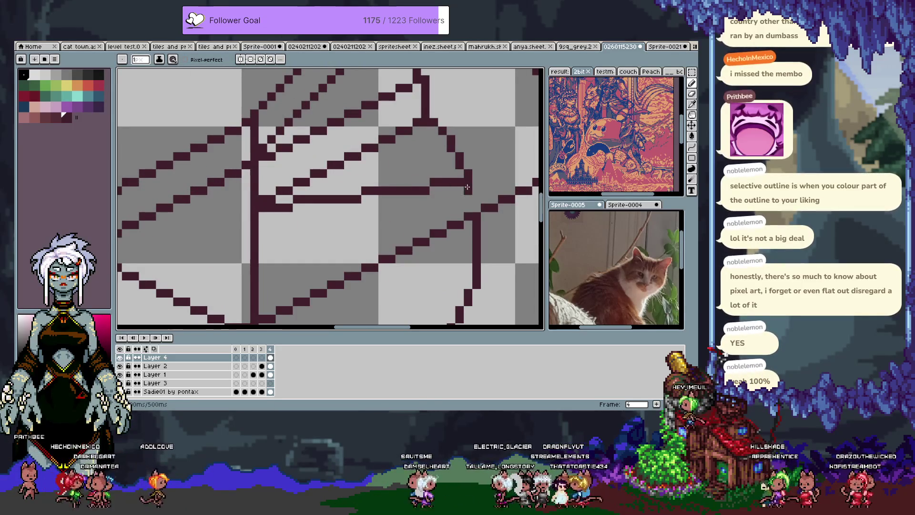
Pencil a connecting vertical line and new diagonal step lines across the staircase
left_click_drag(477, 214, 476, 188)
left_click_drag(260, 244, 237, 193)
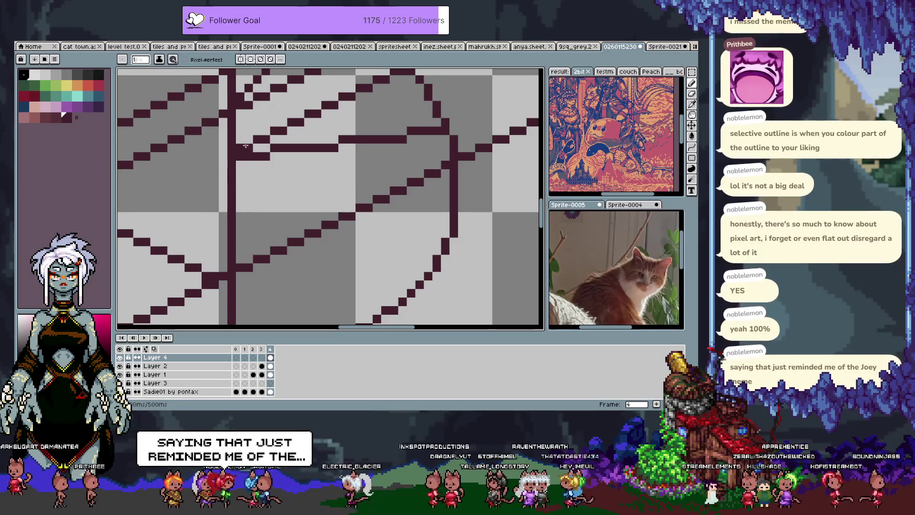
left_click_drag(241, 199, 448, 178)
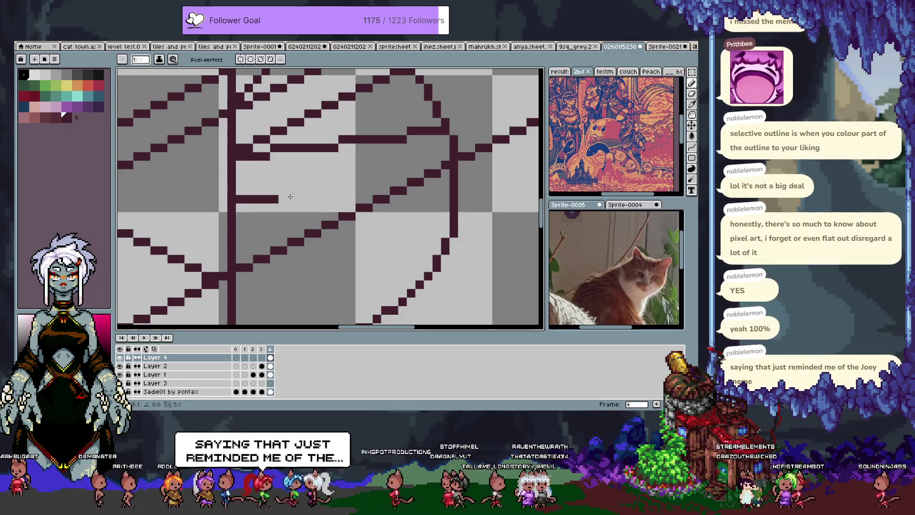
key("ctrl+z")
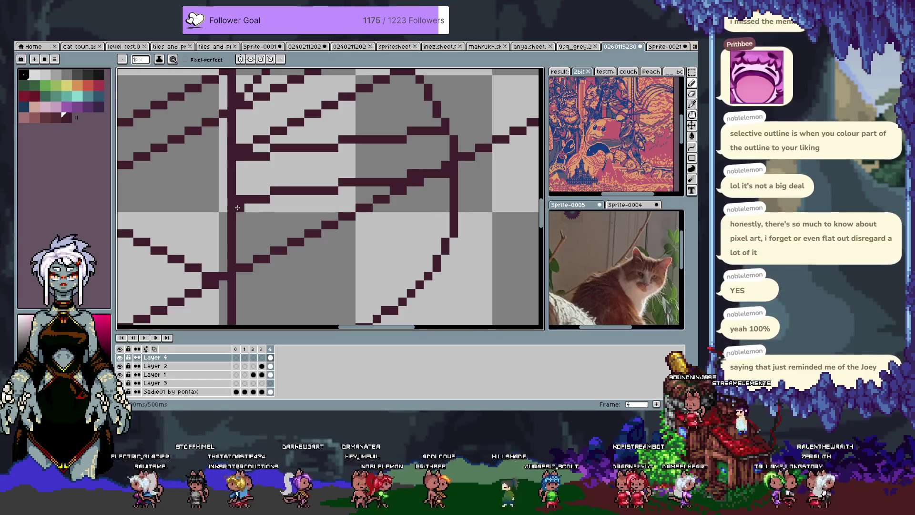
left_click_drag(278, 241, 260, 203)
mouse_move(238, 179)
left_mouse_down()
mouse_move(370, 223)
mouse_move(409, 220)
mouse_move(415, 205)
mouse_move(424, 212)
left_mouse_up()
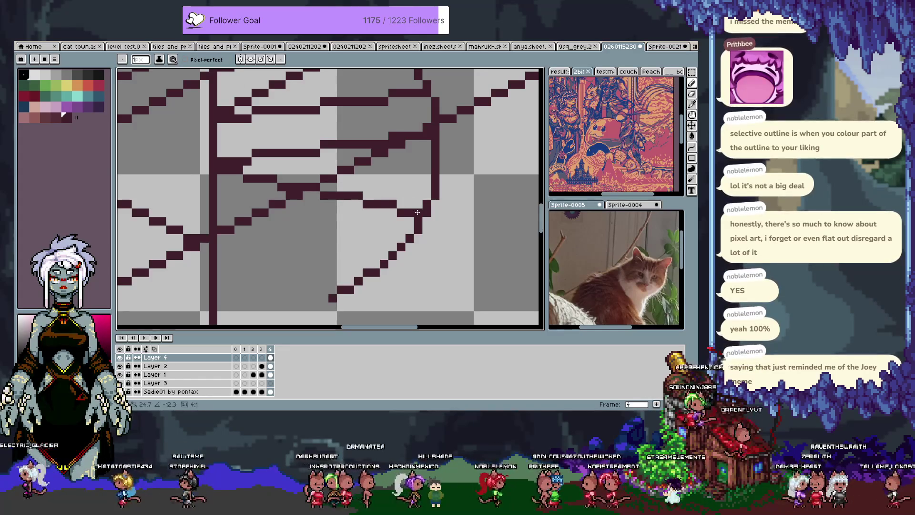
Rectangle-select the long lower diagonal step line and move it further down
key("v")
key("m")
key("ctrl+z")
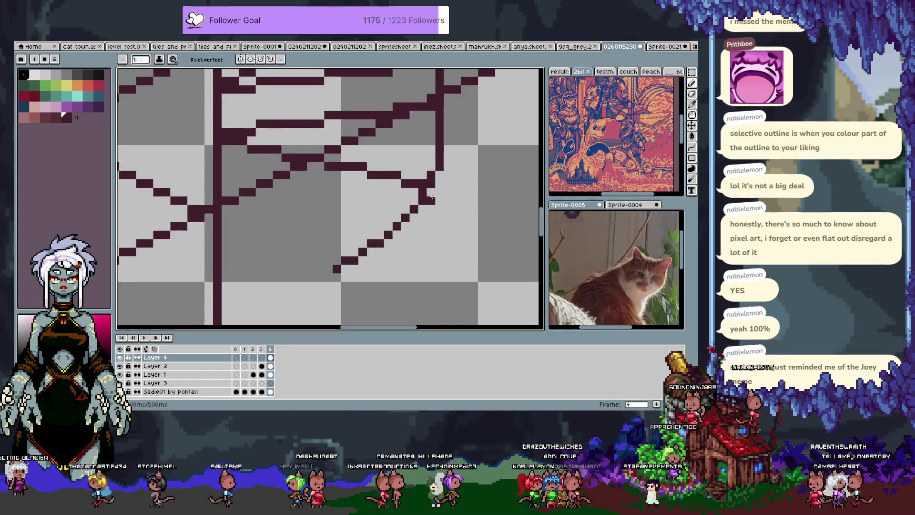
left_click_drag(445, 186, 316, 301)
left_click_drag(333, 267, 336, 301)
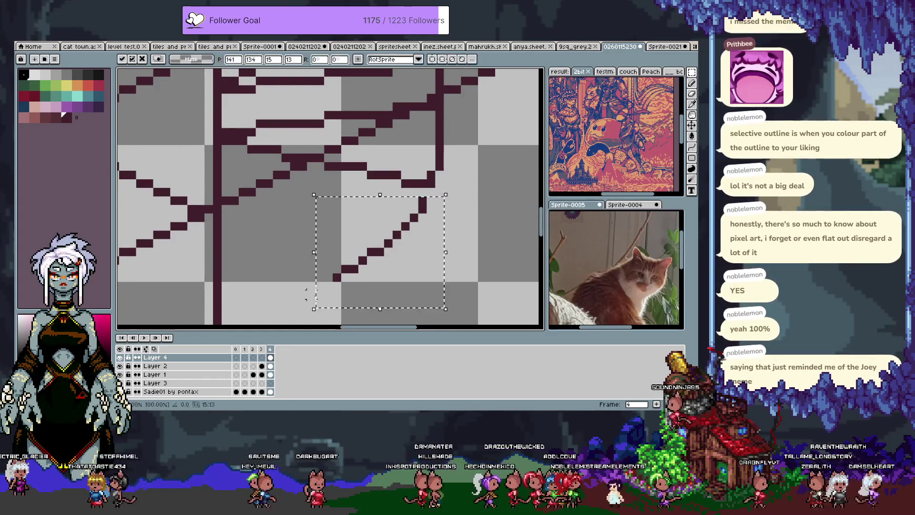
key("b")
left_click(388, 226)
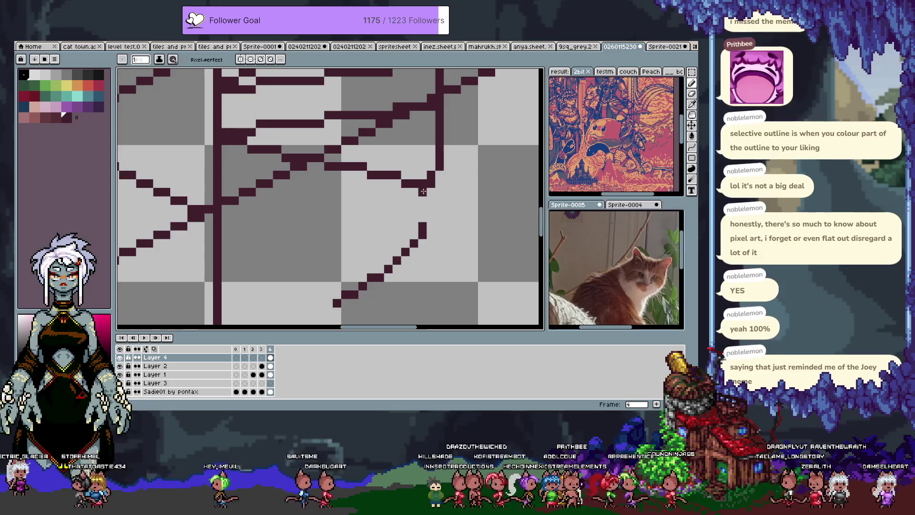
Draw a short vertical edge joining the two step lines, plus a straight line running up-left
key("v")
key("b")
left_click_drag(422, 186, 423, 227)
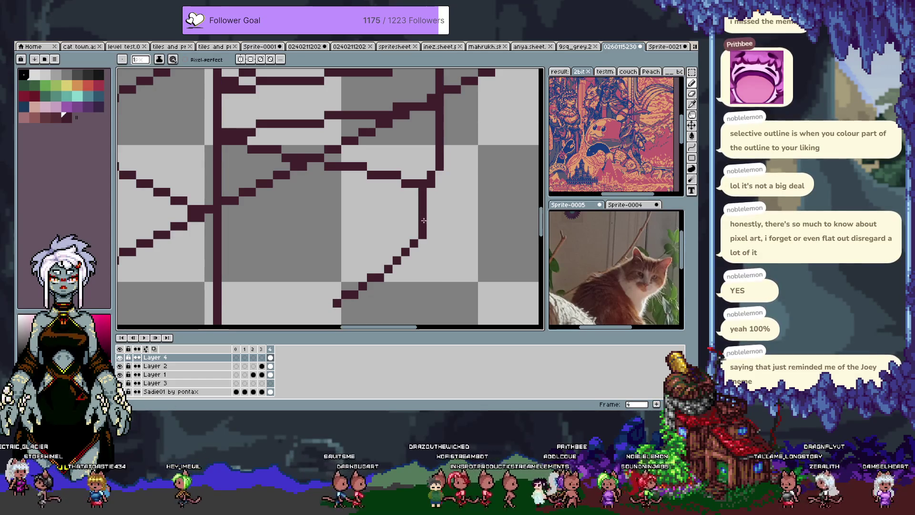
key("v")
key("b")
left_click(224, 182, "shift")
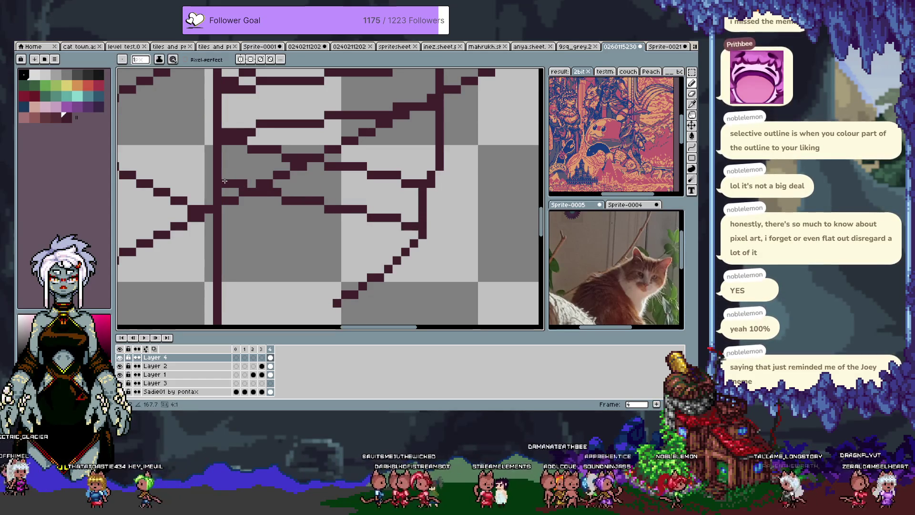
scroll(247, 193, "down", 3)
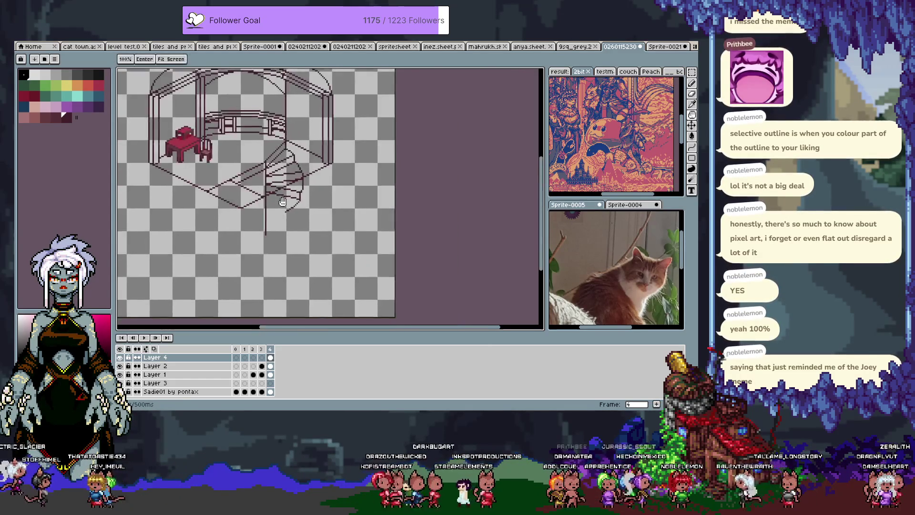
Draw a 45-degree step edge and a second diagonal meeting it near the staircase base
scroll(286, 205, "down", 2)
scroll(300, 213, "up", 2)
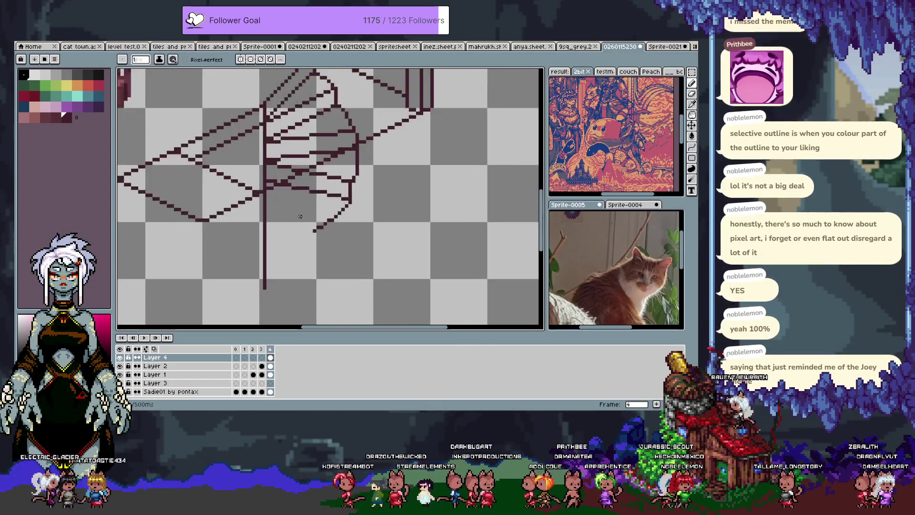
scroll(313, 223, "down", 2)
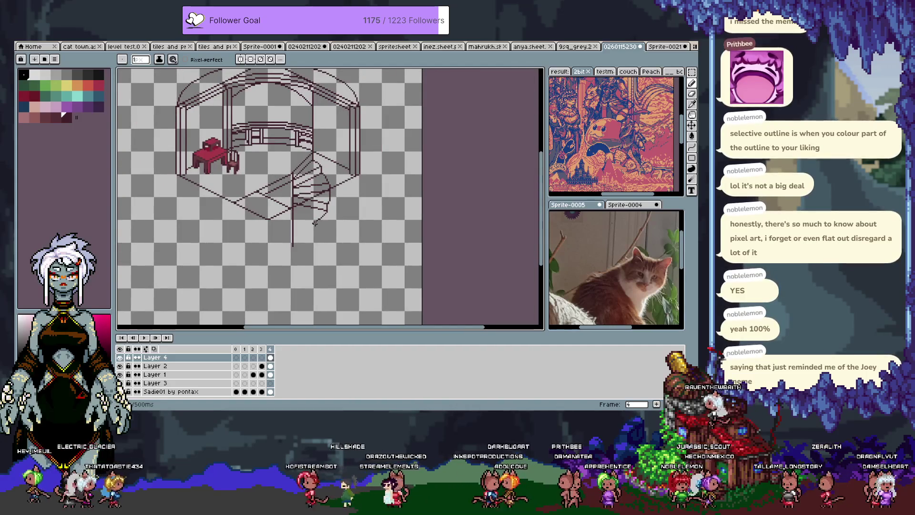
scroll(313, 225, "up", 2)
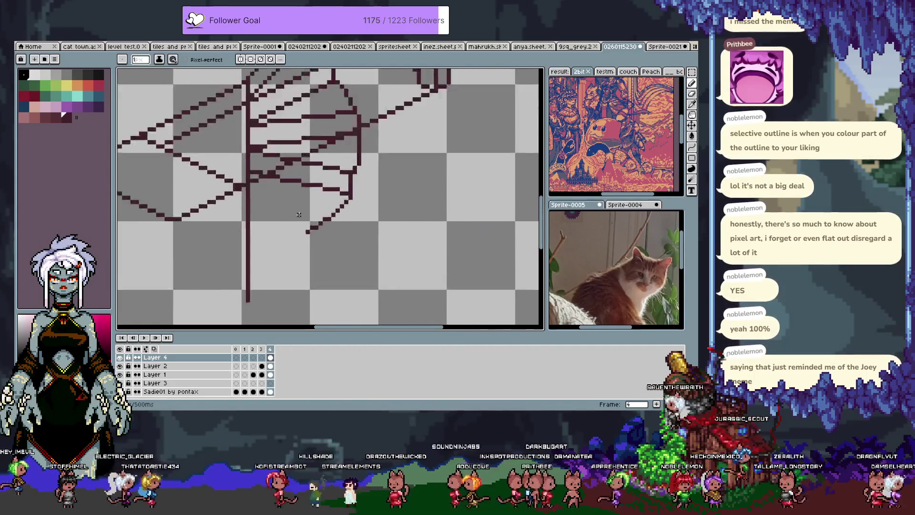
scroll(313, 225, "up", 1)
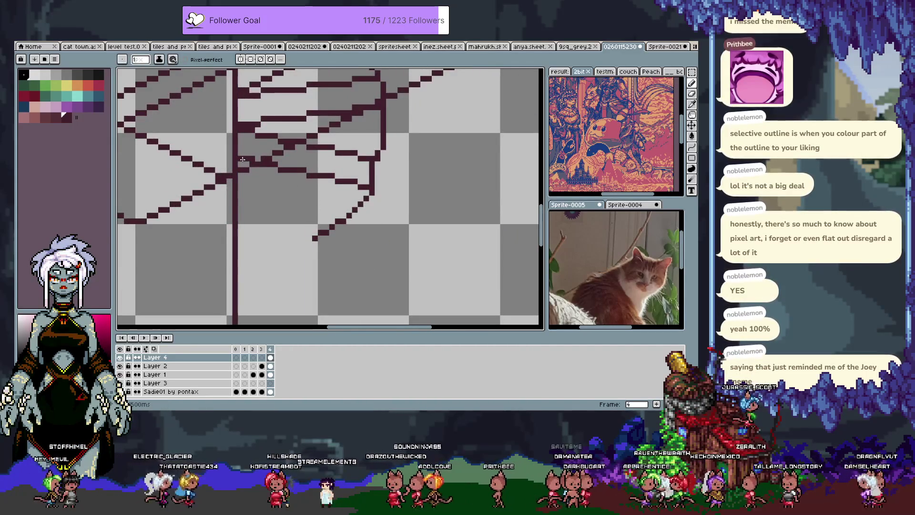
mouse_move(236, 160)
left_mouse_down()
mouse_move(320, 234)
mouse_move(355, 220)
left_mouse_up()
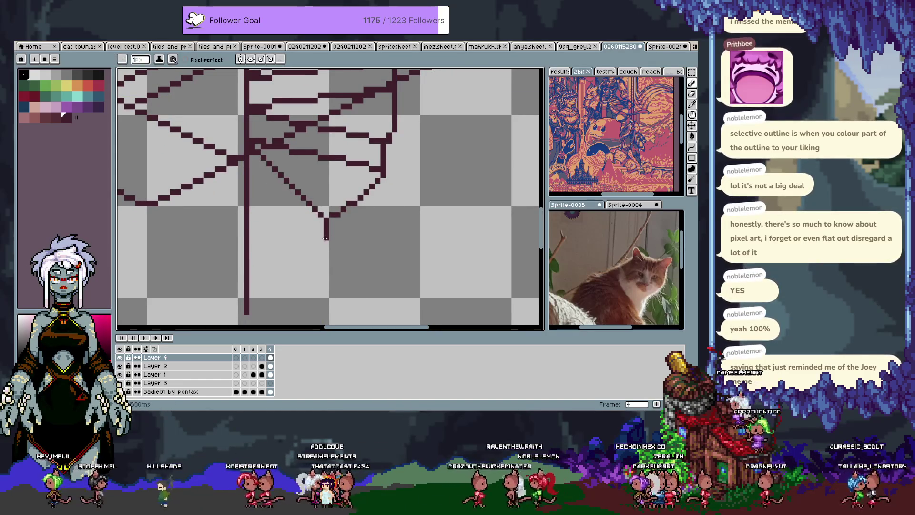
left_click_drag(326, 248, 246, 176)
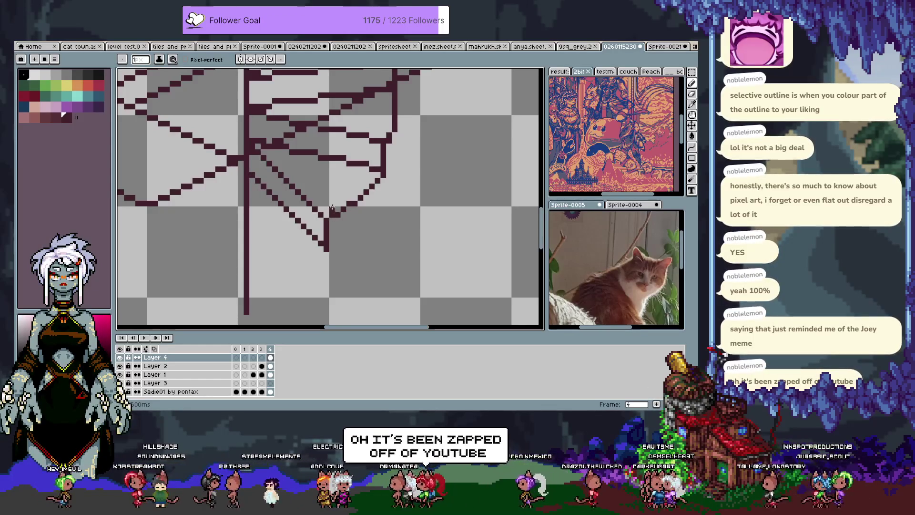
scroll(314, 194, "down", 3)
scroll(270, 175, "up", 1)
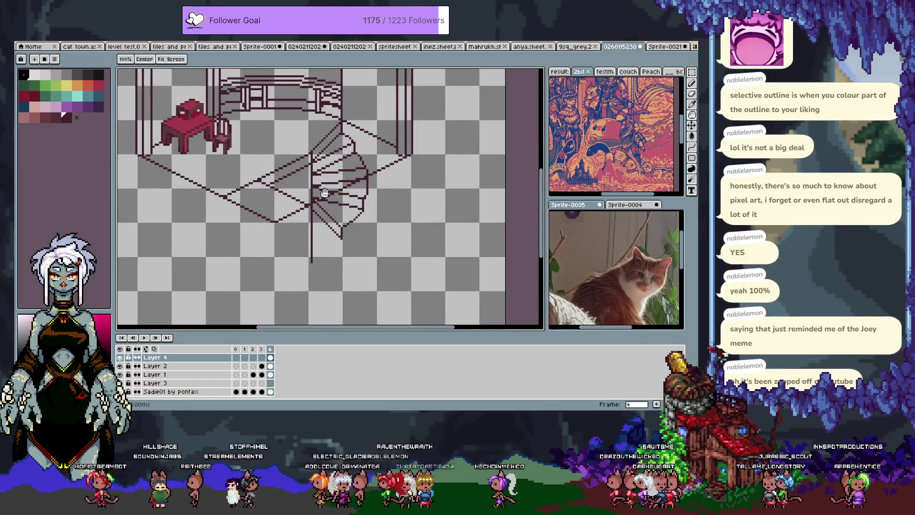
scroll(377, 173, "up", 1)
left_click(377, 173, "ctrl")
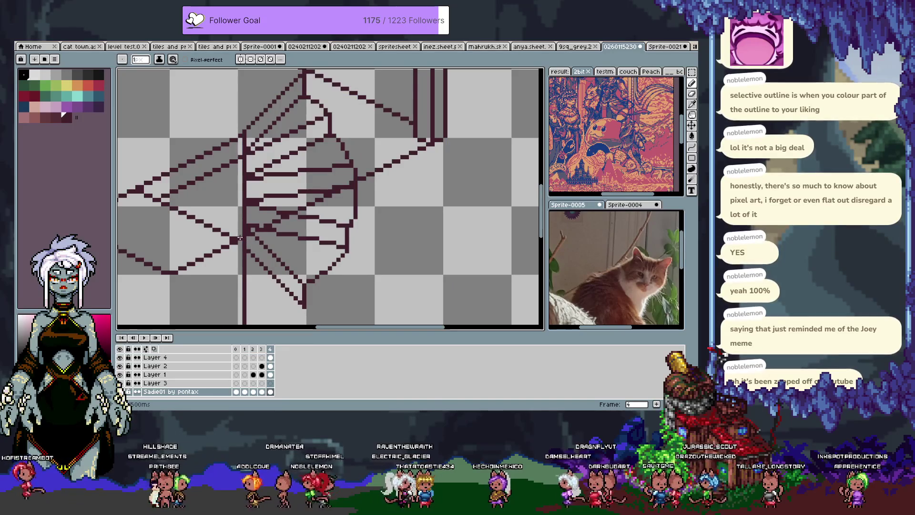
Drag Layer 3 to the bottom of the layer stack
key("ctrl")
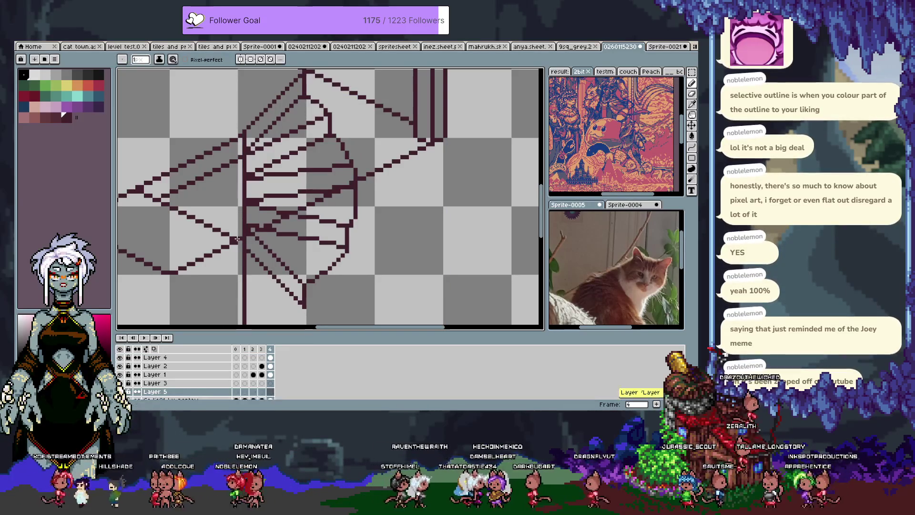
key("shift+n")
key("ctrl+z")
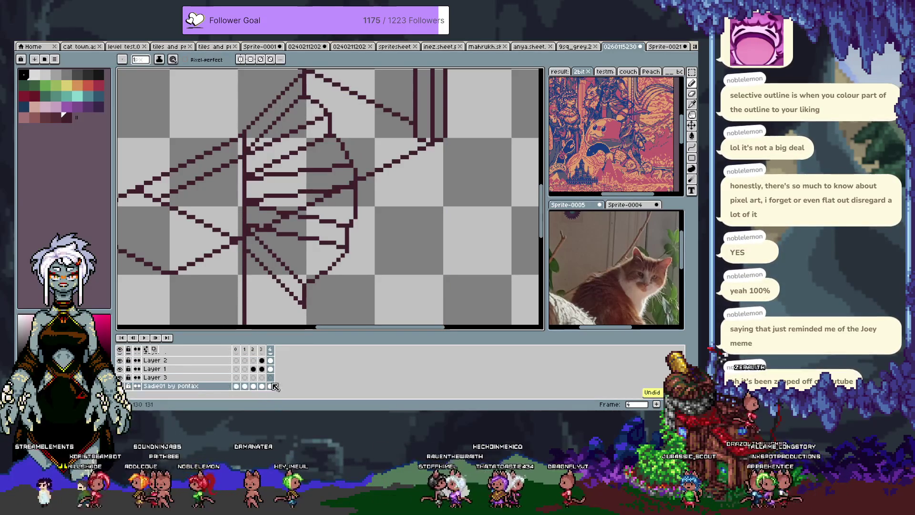
left_click_drag(208, 381, 210, 390)
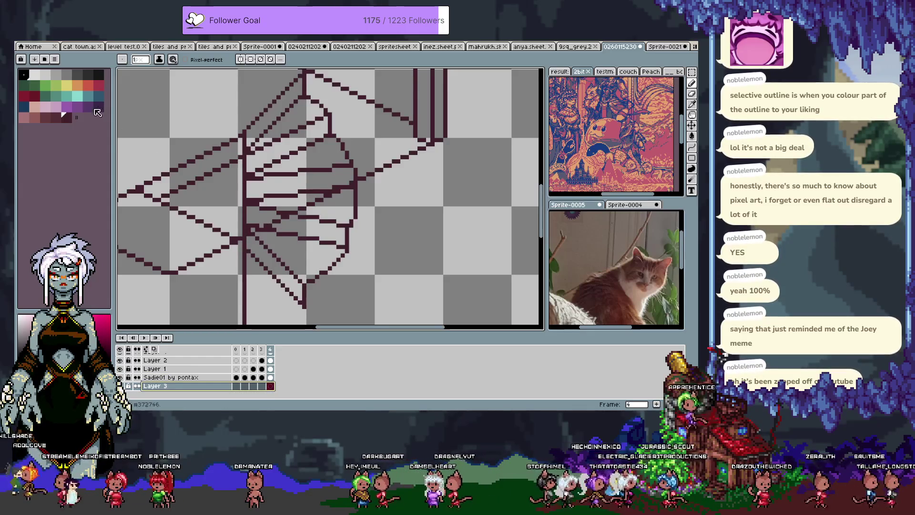
Draw a purple diagonal guide line across the staircase and transfer it onto Layer 3
key("v")
left_click(396, 163)
key("b")
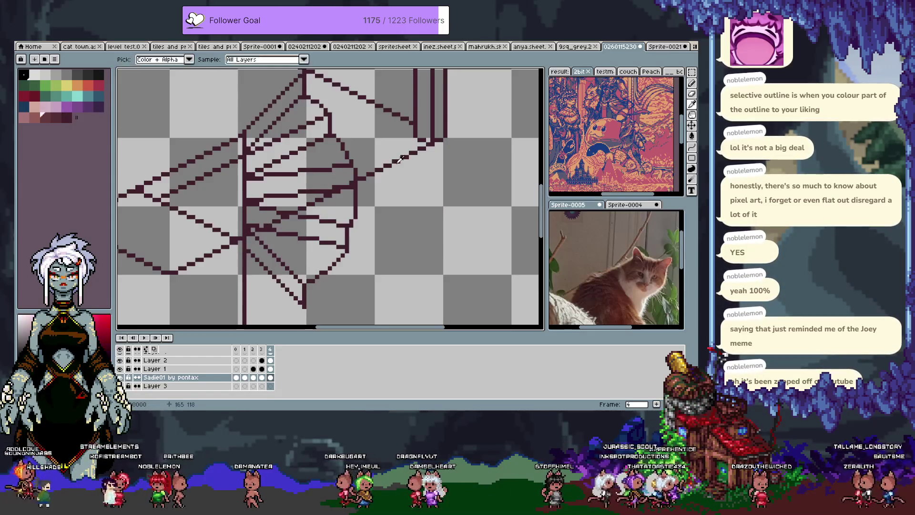
key("ctrl+z")
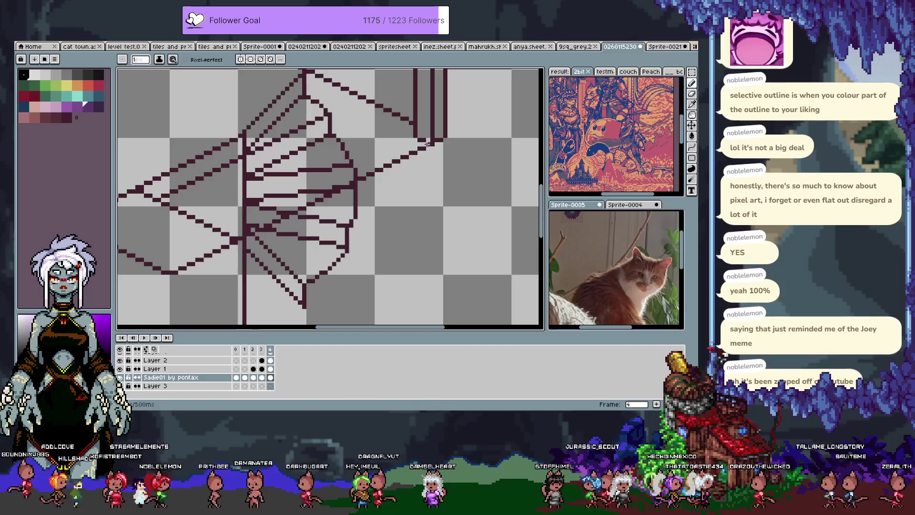
left_click_drag(420, 151, 267, 230)
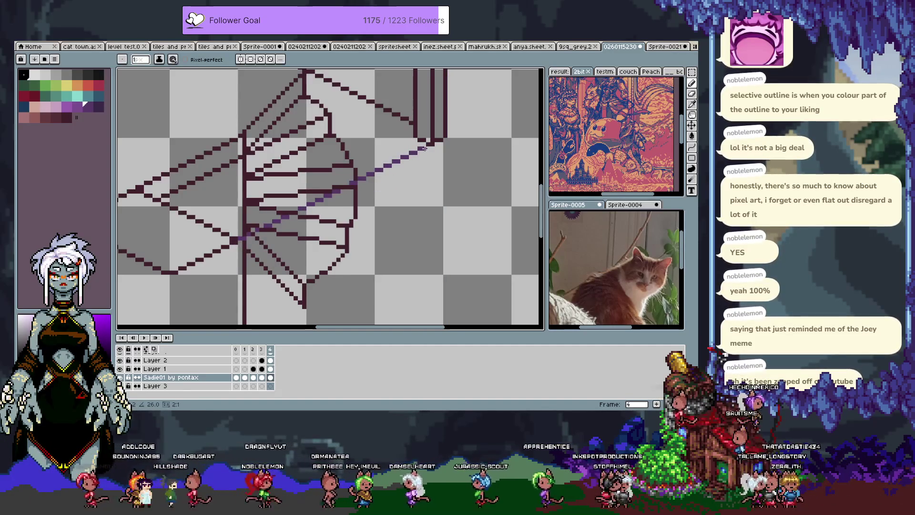
key("w")
left_click(423, 149)
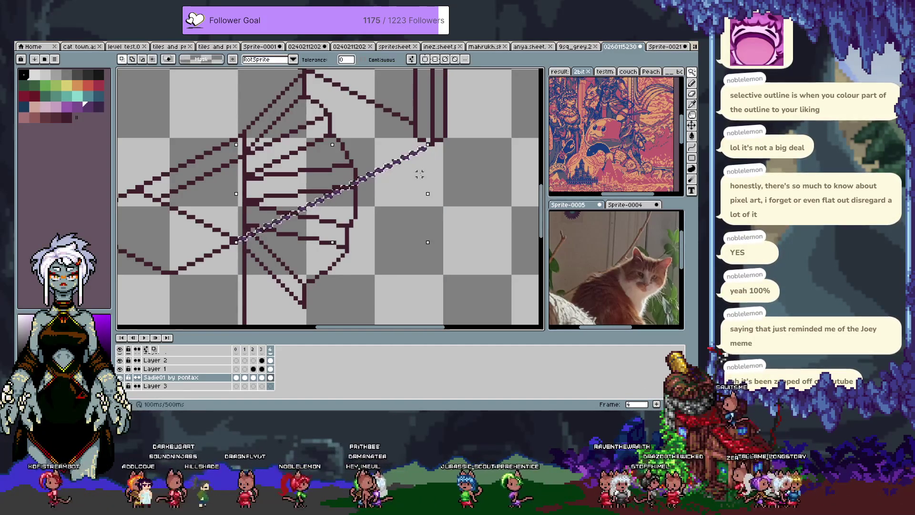
key("Delete")
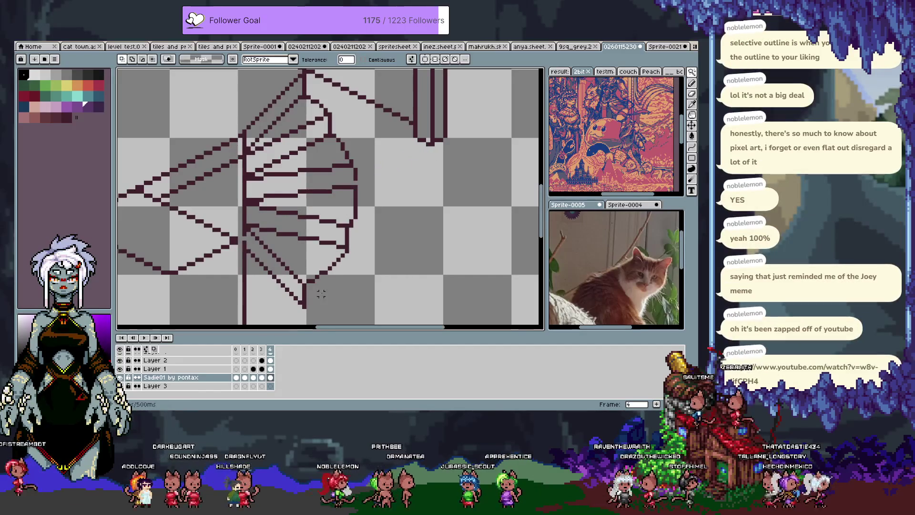
left_click(270, 385)
key("ctrl+v")
key("Return")
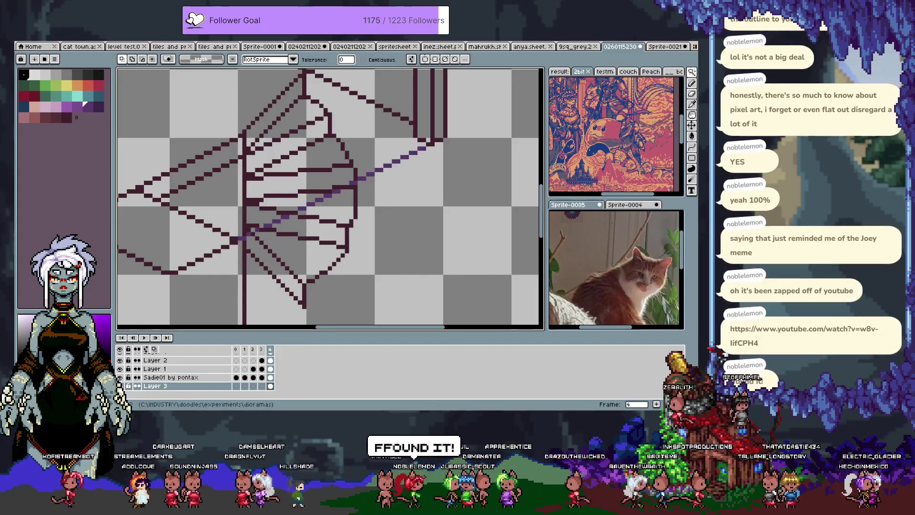
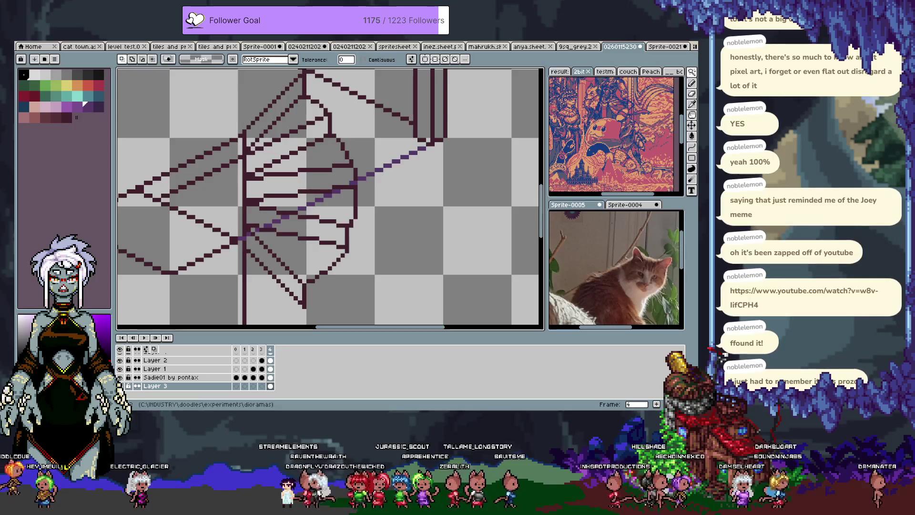
Add a new empty Layer 4 above Layer 2 and pan across the staircase drawing
scroll(438, 225, "down", 3)
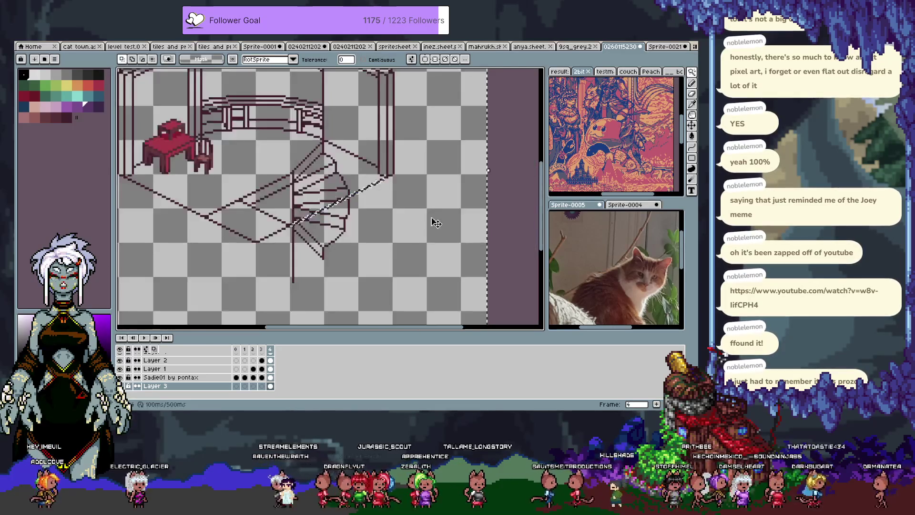
scroll(372, 226, "up", 1)
scroll(371, 226, "up", 1)
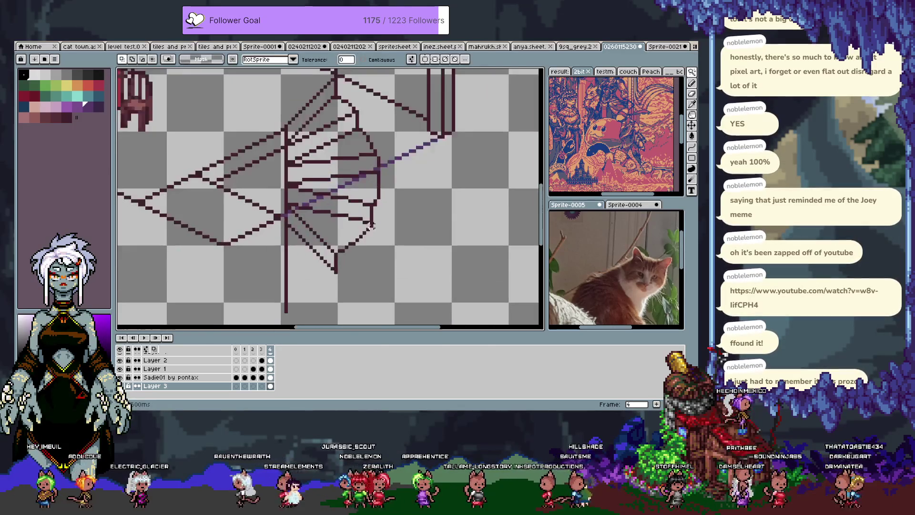
key("h")
key("shift+n")
left_click_drag(374, 221, 360, 232)
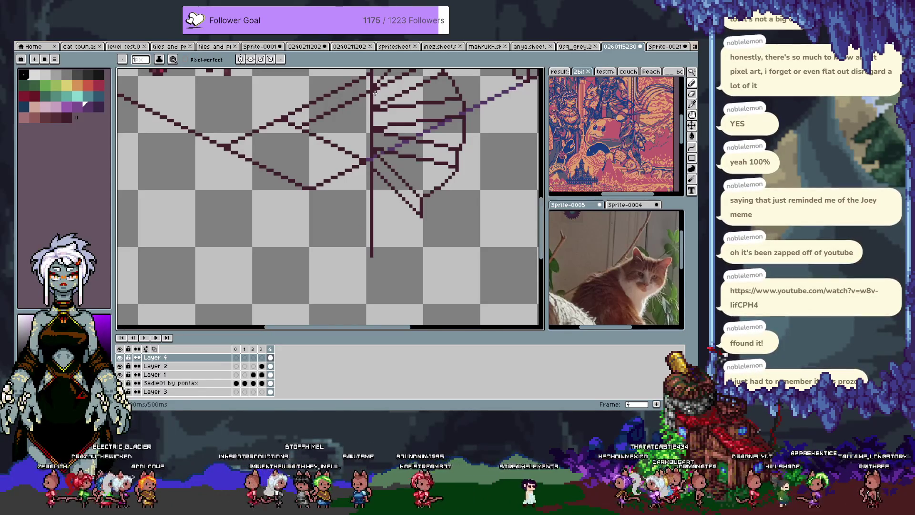
Pick up the dark maroon line colour from the staircase lines
scroll(348, 190, "up", 2)
scroll(348, 196, "down", 2)
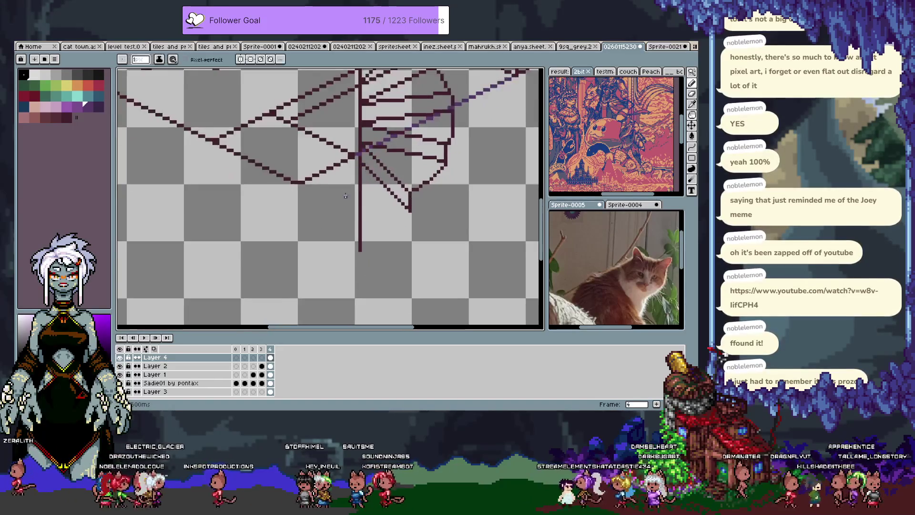
scroll(404, 205, "up", 1)
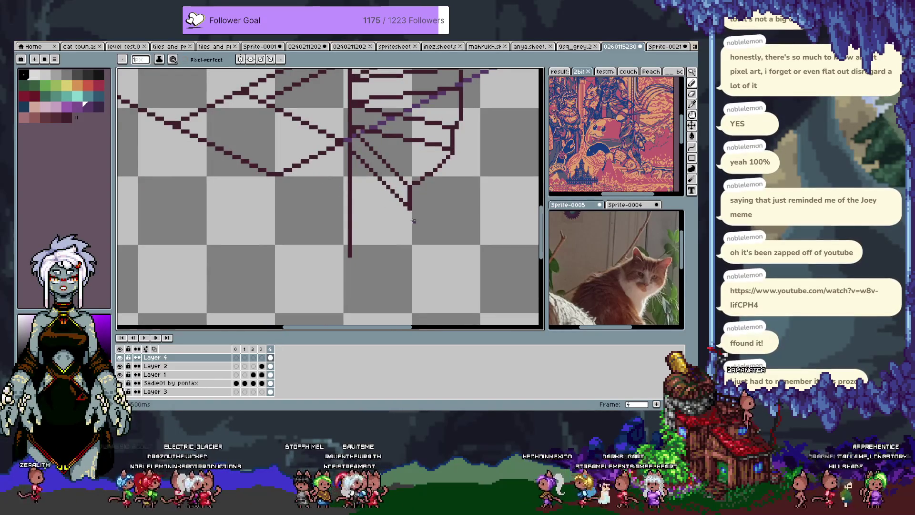
left_click(409, 206, "alt")
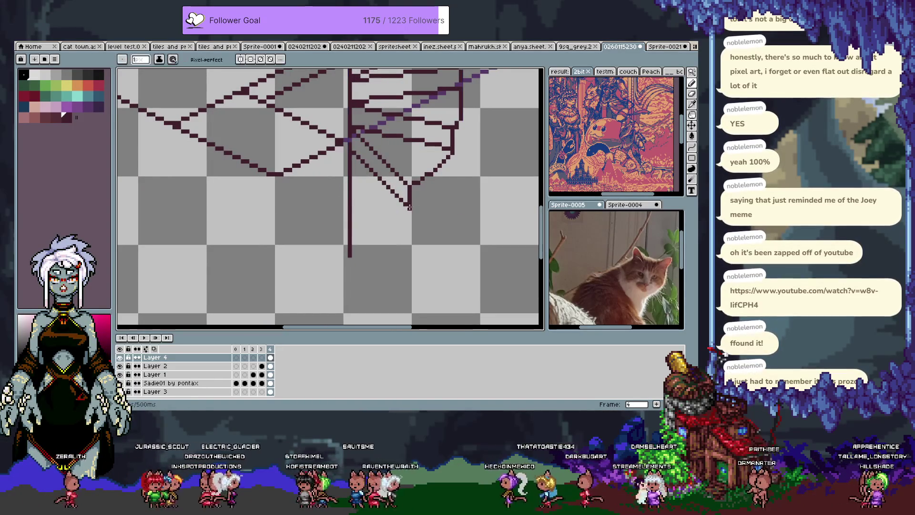
Erase the stray pixel at the step corner and marquee-select the lower staircase step lines
scroll(409, 206, "up", 1)
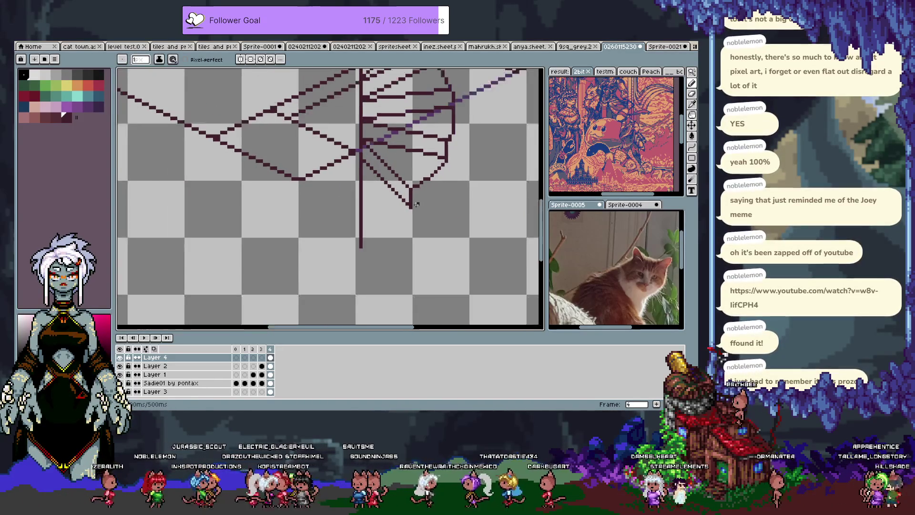
scroll(409, 210, "up", 1)
scroll(437, 197, "up", 1)
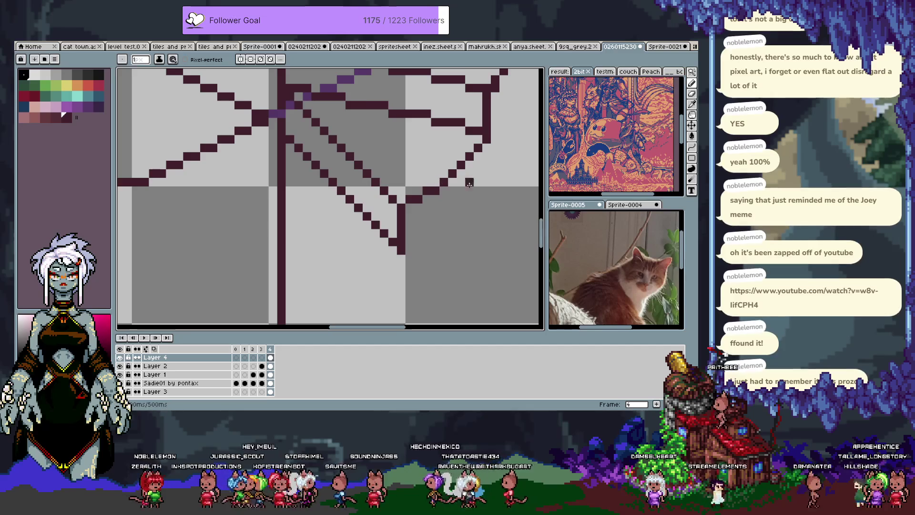
left_click(404, 200)
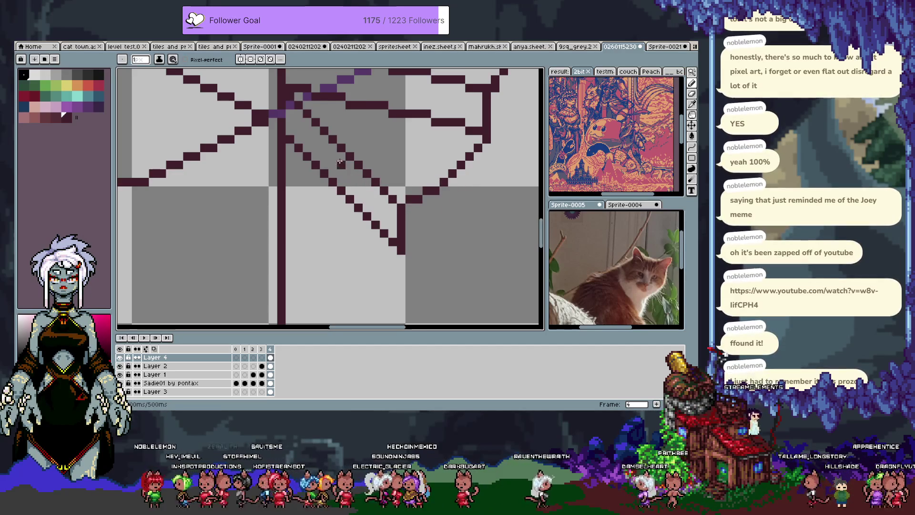
key("m")
mouse_move(284, 91)
left_mouse_down()
mouse_move(313, 119)
mouse_move(398, 264)
left_mouse_up()
Move the selected step lines one pixel left and down and commit them
left_click_drag(361, 178, 361, 187)
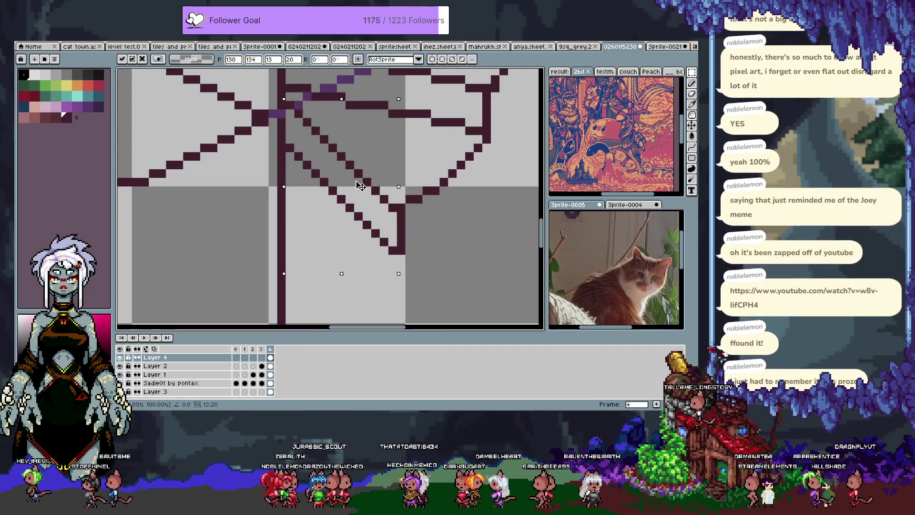
key("ctrl+d")
key("b")
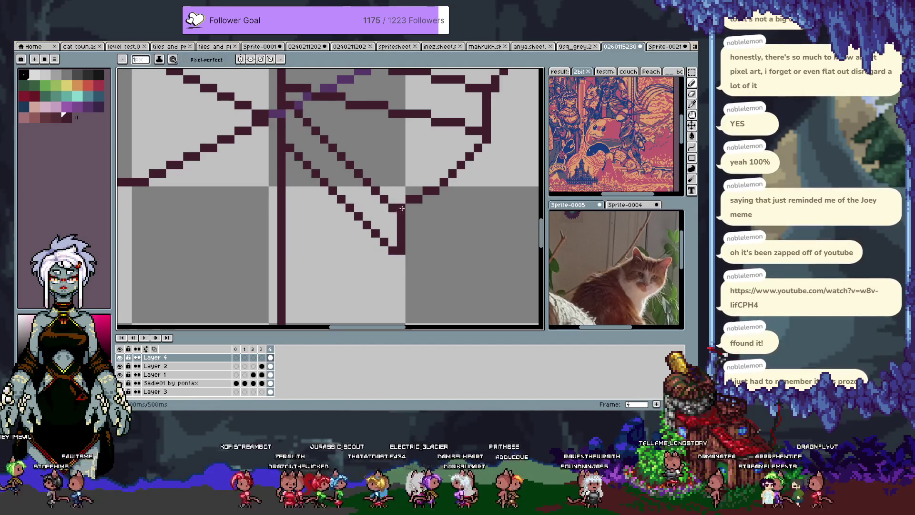
key("ctrl+z")
key("ctrl+z")
key("ctrl+z")
key("ctrl+y")
key("v")
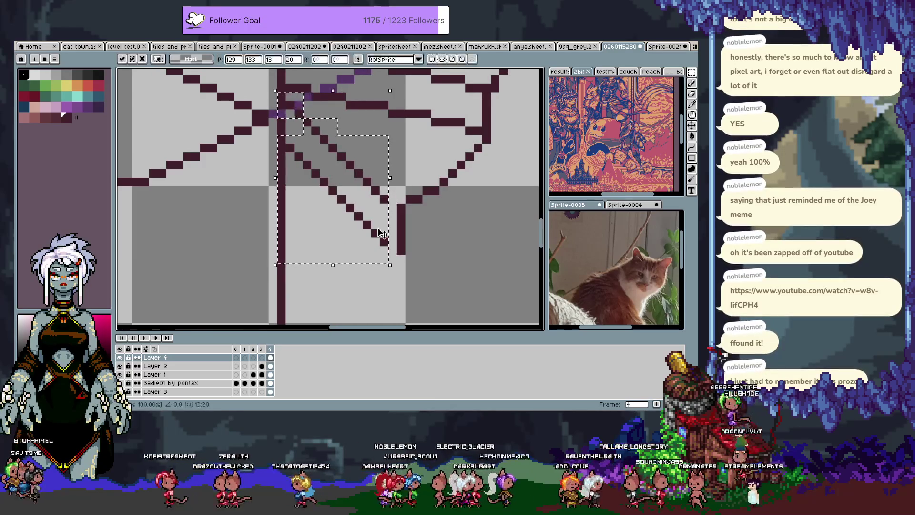
left_click_drag(378, 228, 383, 234)
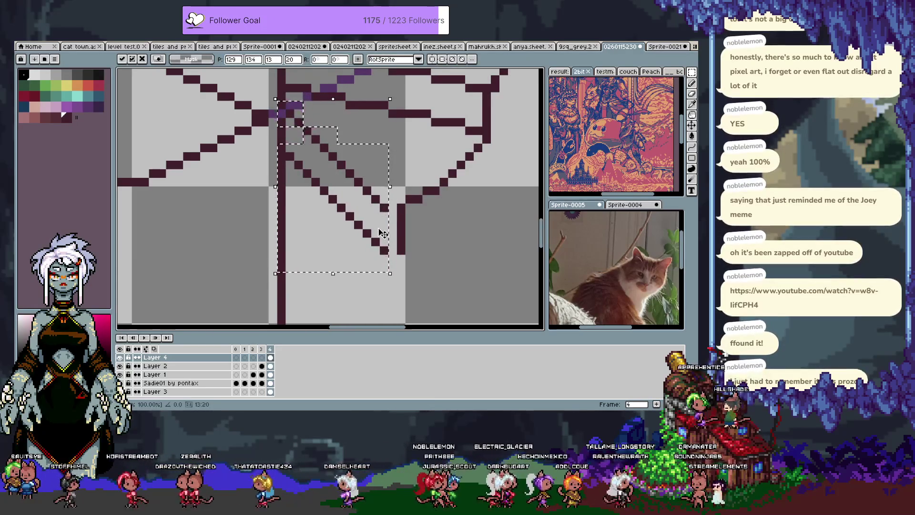
key("ctrl+d")
key("b")
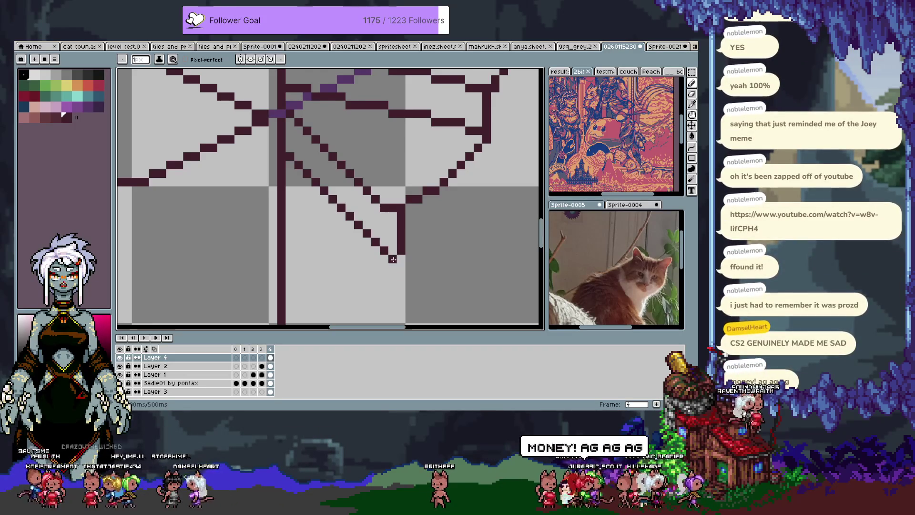
Extend the vertical line downward, then undo its extra thickness
left_click_drag(397, 216, 393, 260)
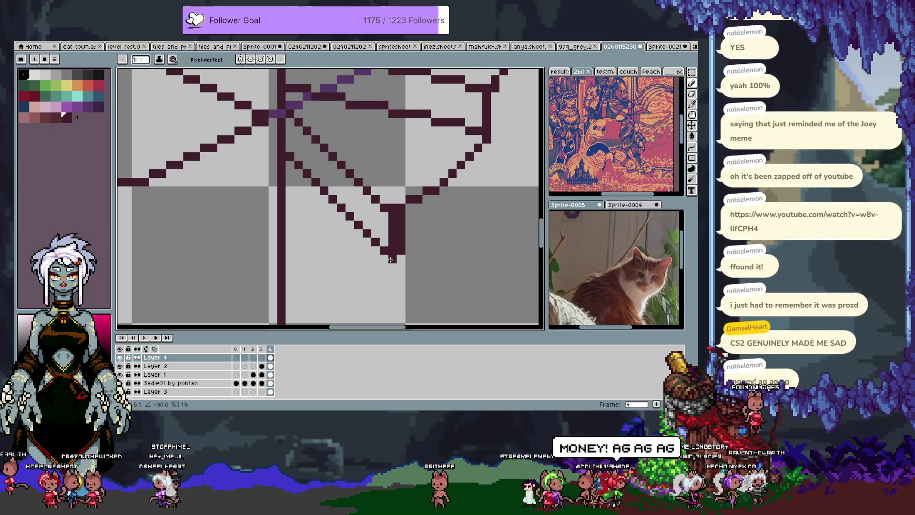
right_click(401, 216)
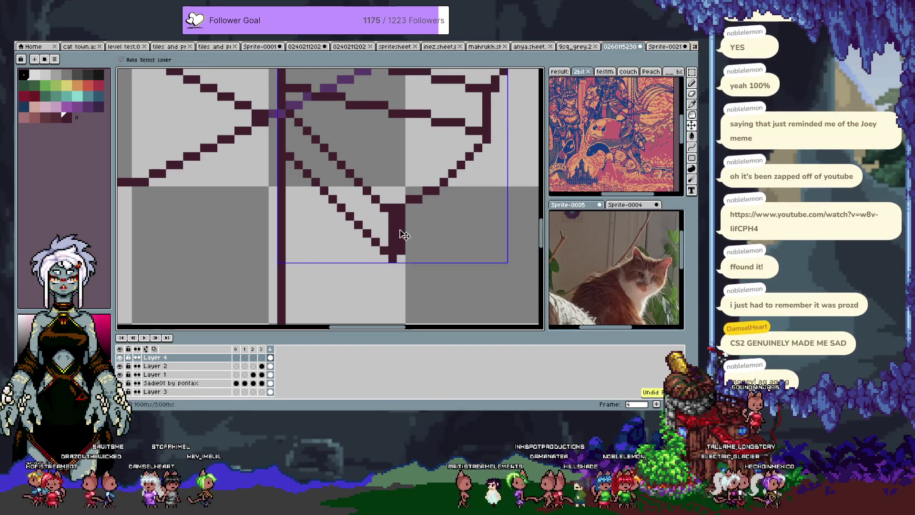
key("ctrl+z")
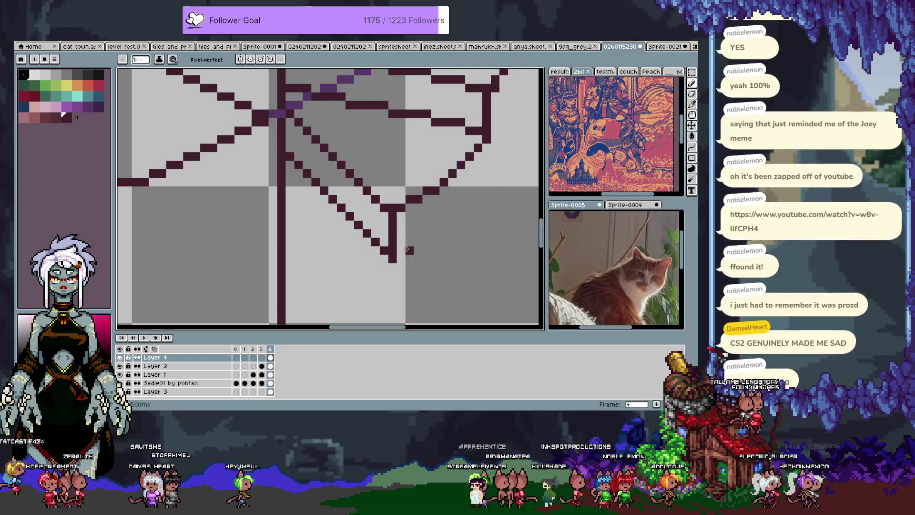
scroll(402, 253, "down", 2)
scroll(410, 244, "up", 1)
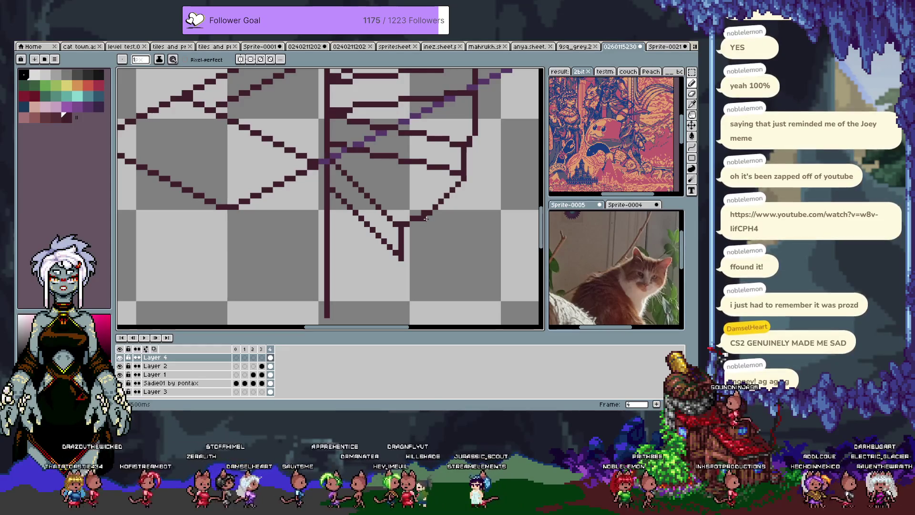
Switch between eyedropper and pencil, then open the File menu
key("i")
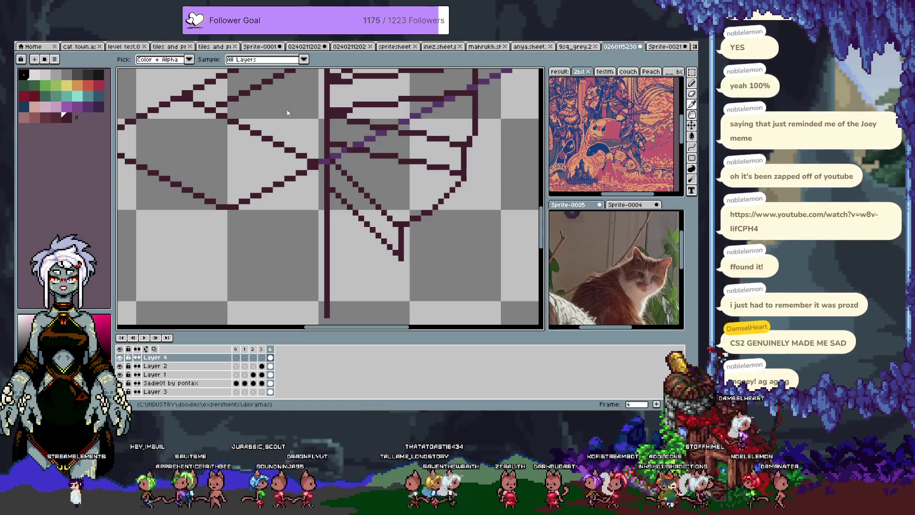
key("b")
left_click(28, 44)
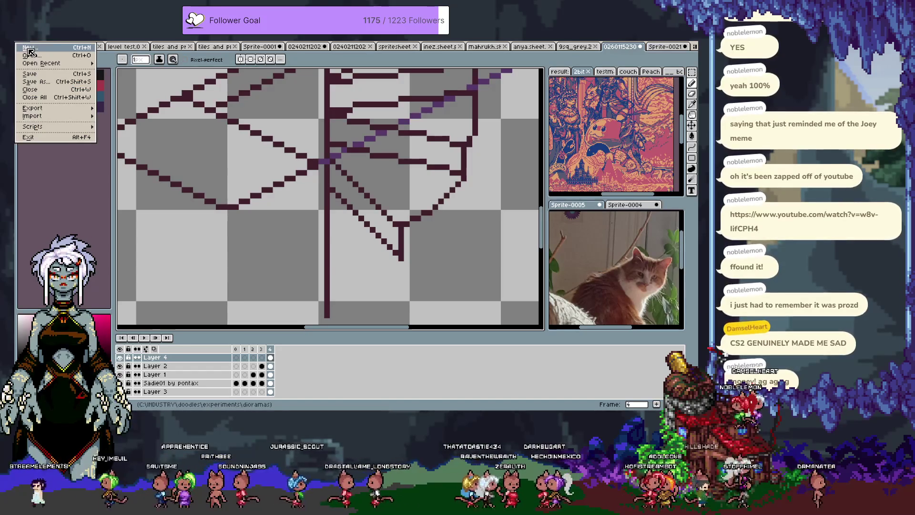
Create a new sprite with the pasted villain reference image, timeline hidden and image panned into view
left_click(28, 47)
key("Return")
key("ctrl+v")
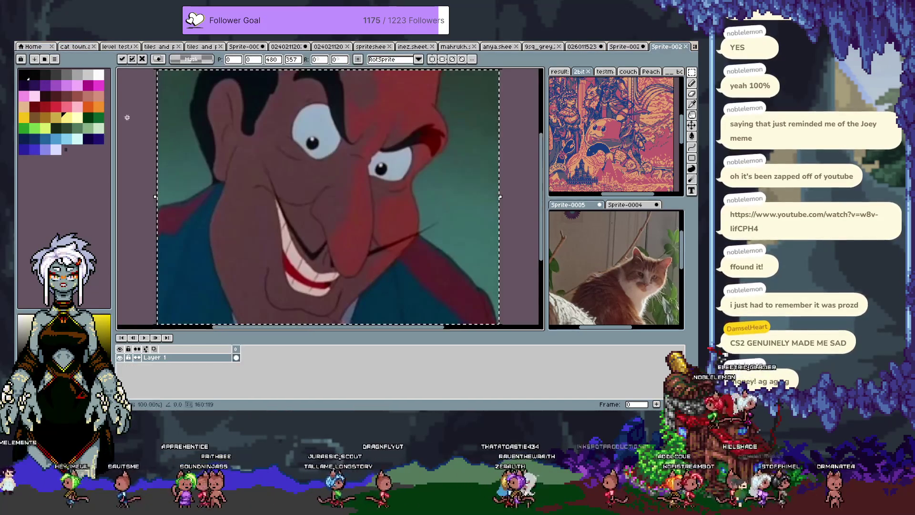
key("Return")
key("Tab")
scroll(241, 171, "down", 1)
left_click_drag(234, 165, 278, 198)
key("v")
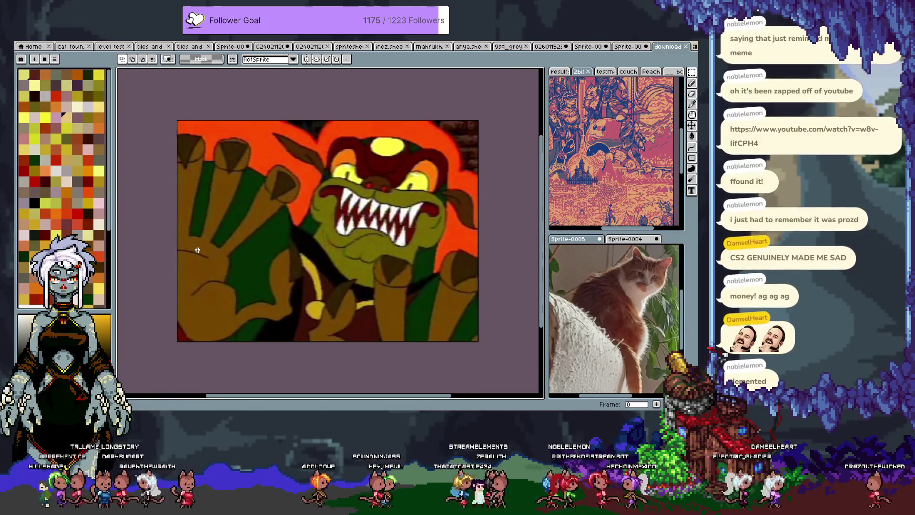
Dock the monster reference image in a widened split pane beside the main canvas
left_click_drag(662, 54, 526, 130)
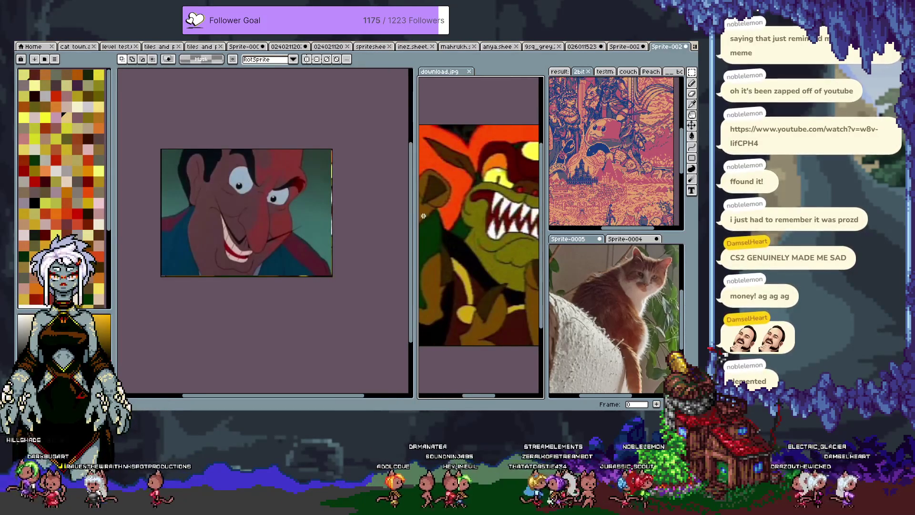
left_click_drag(414, 214, 332, 215)
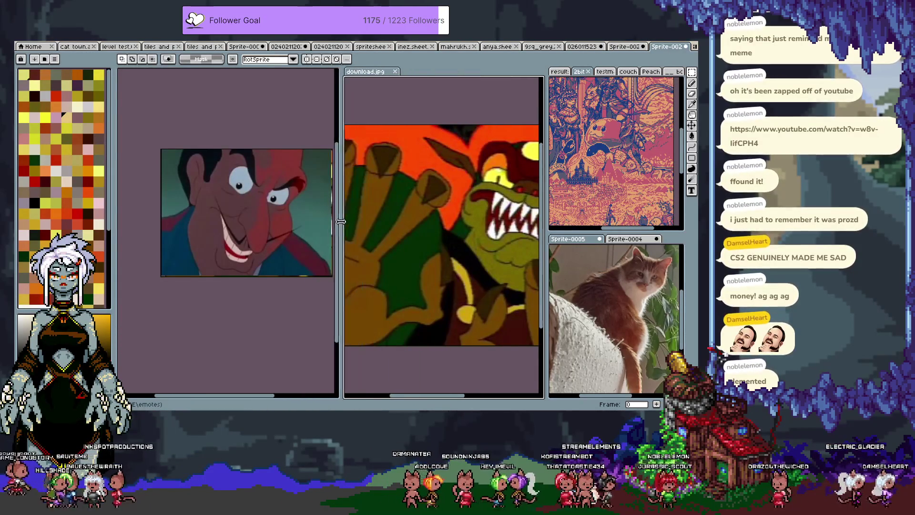
left_click_drag(496, 237, 445, 237)
left_click(231, 277)
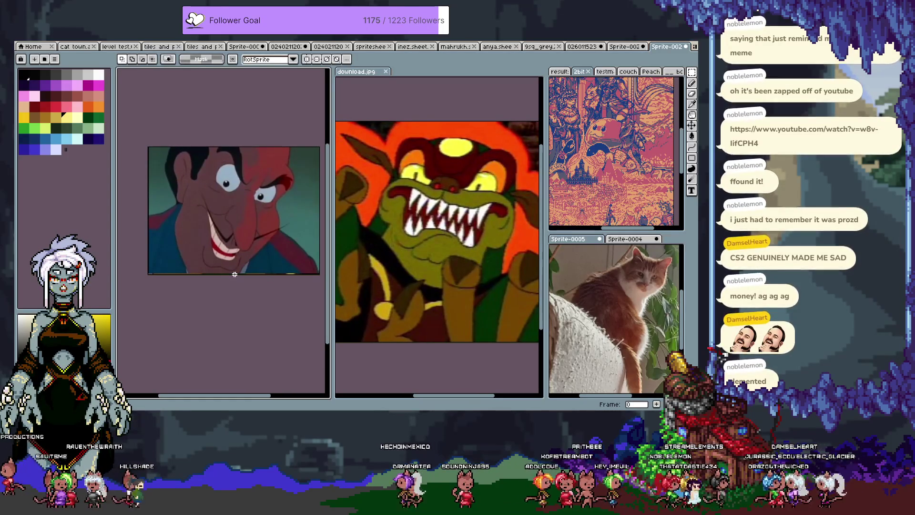
Close the monster reference image and then the grinning face sprite
key("i")
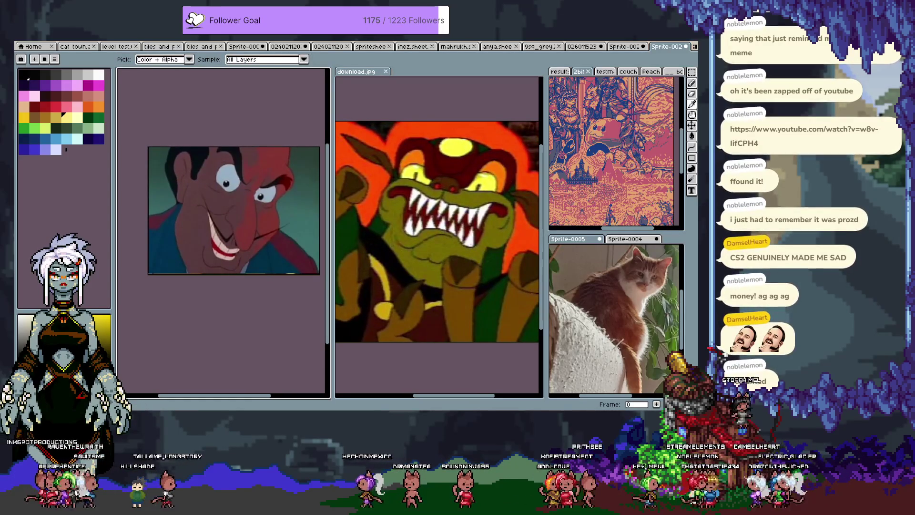
key("m")
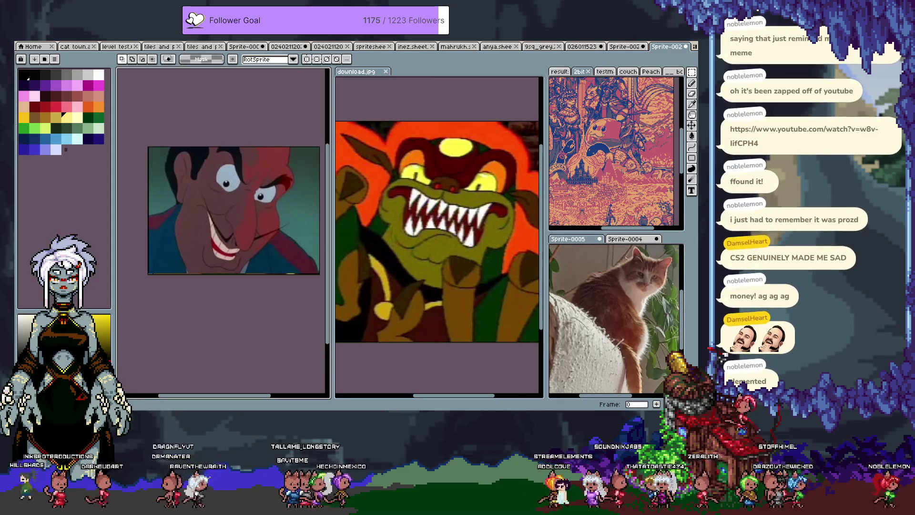
left_click(386, 71)
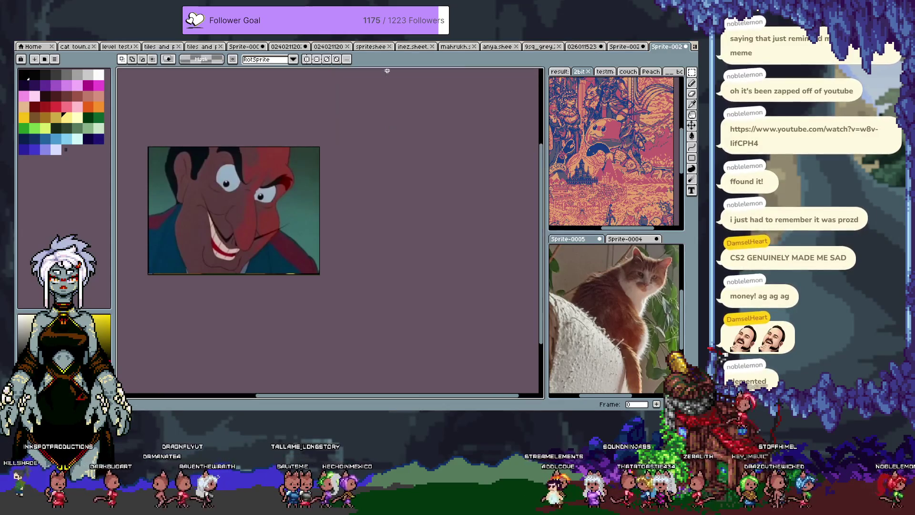
left_click(686, 46)
Discard the face sprite without saving, step through the robot dog GIF, then close it
left_click(370, 239)
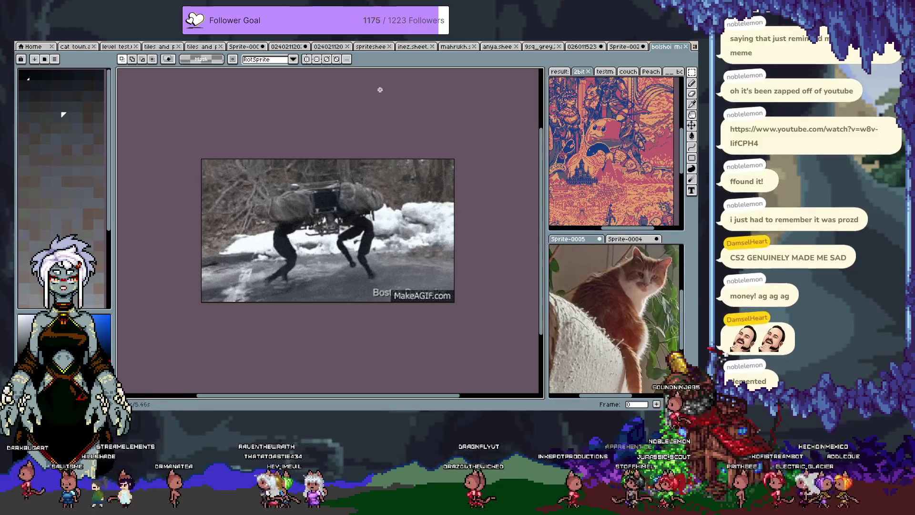
key("Return")
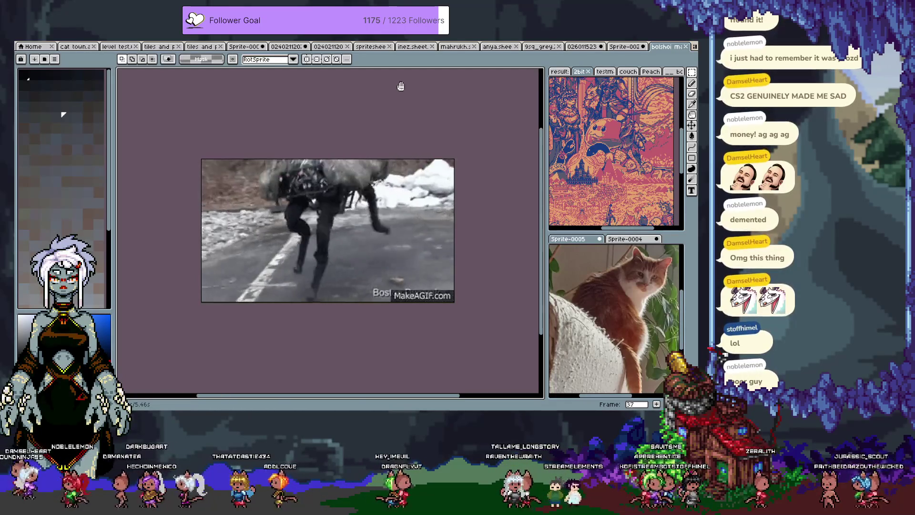
left_click(687, 47)
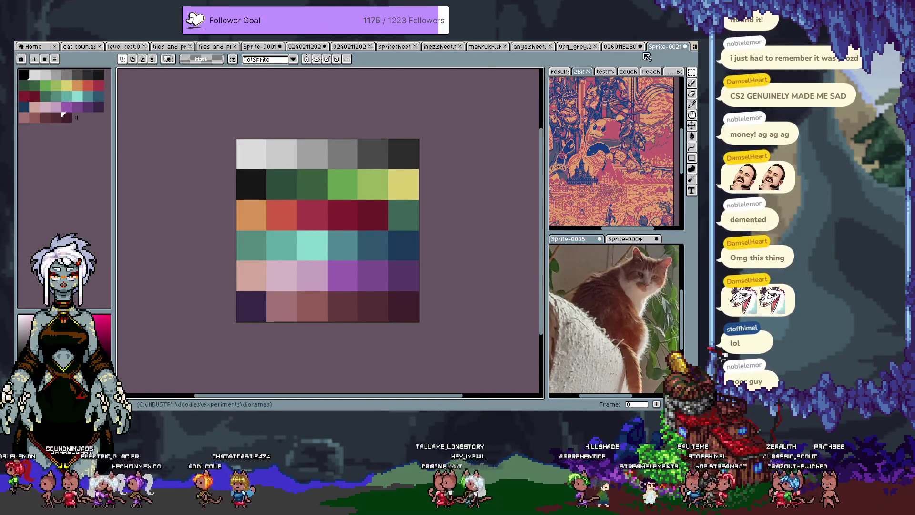
Switch to the diorama document and zoom out to show the staircase beside the red desk
left_click(622, 47)
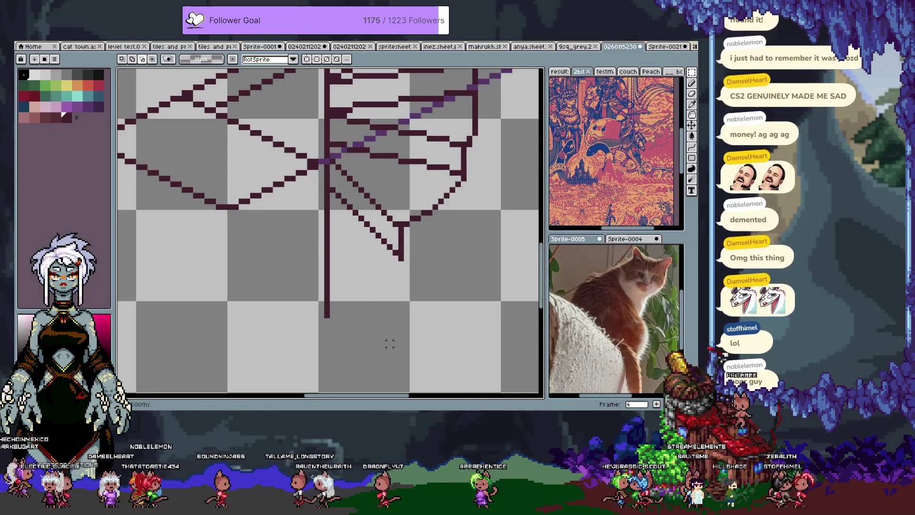
scroll(336, 194, "down", 1)
left_click_drag(329, 177, 369, 238)
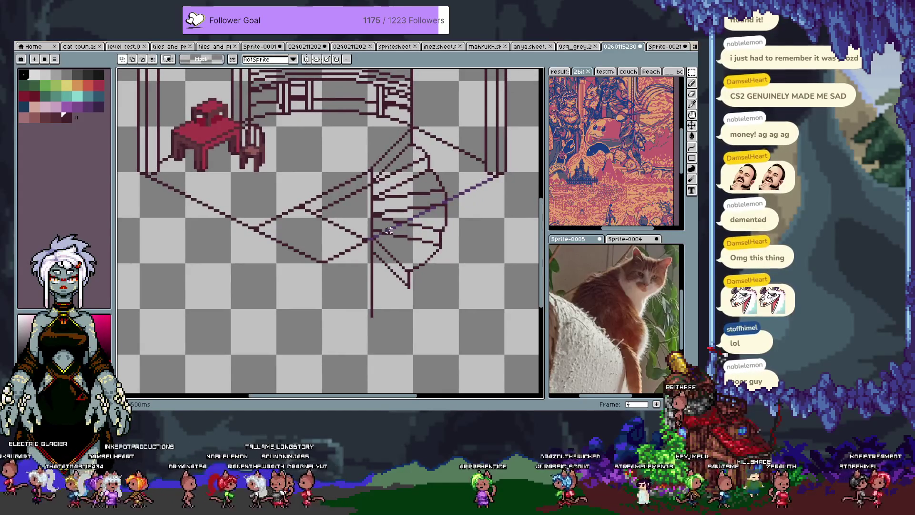
Zoom onto the staircase steps and lasso-rotate a section of the lower stairs into place
scroll(469, 207, "up", 1)
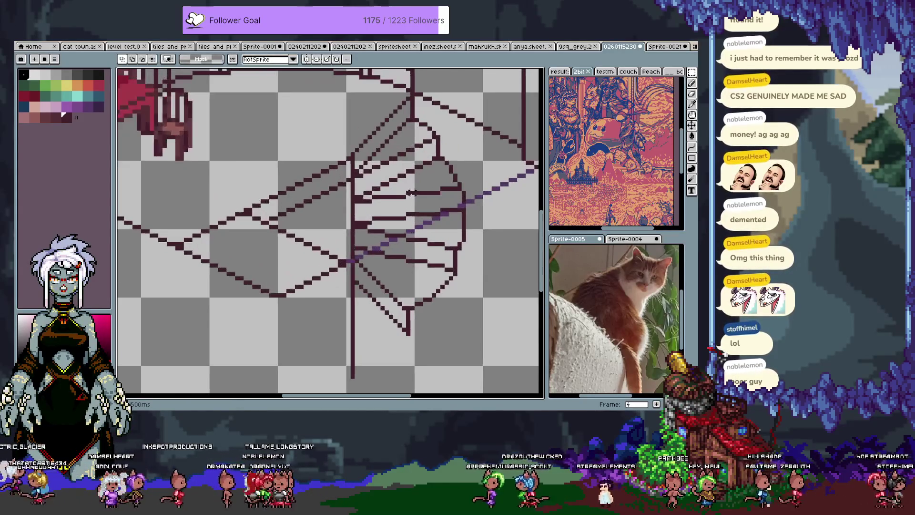
key("i")
key("Tab")
key("Tab")
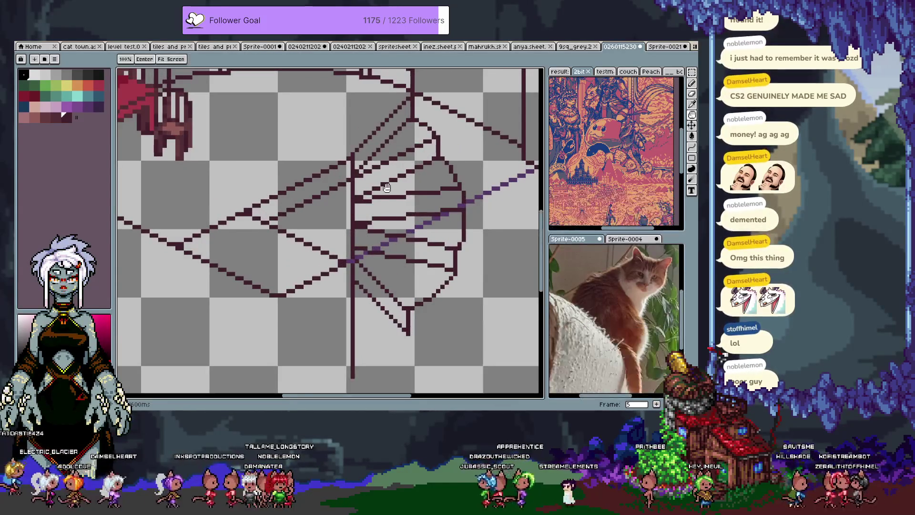
left_click_drag(413, 191, 378, 152)
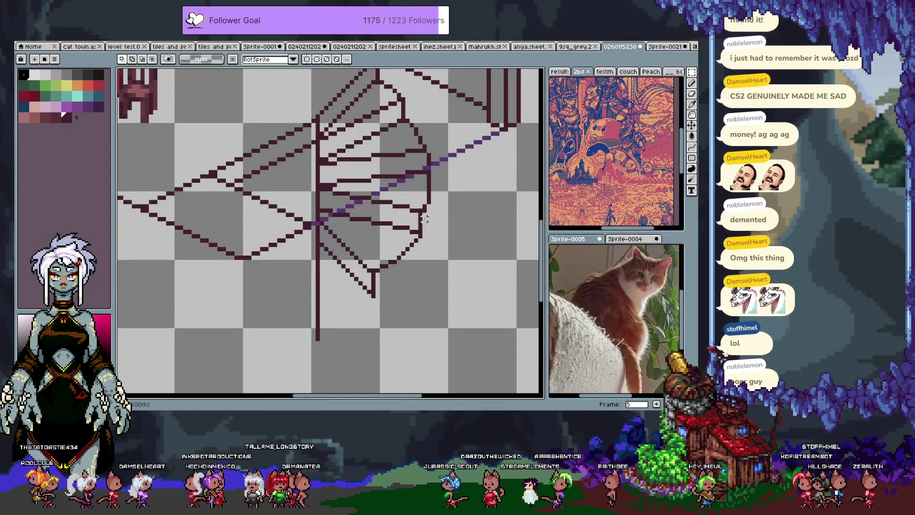
key("b")
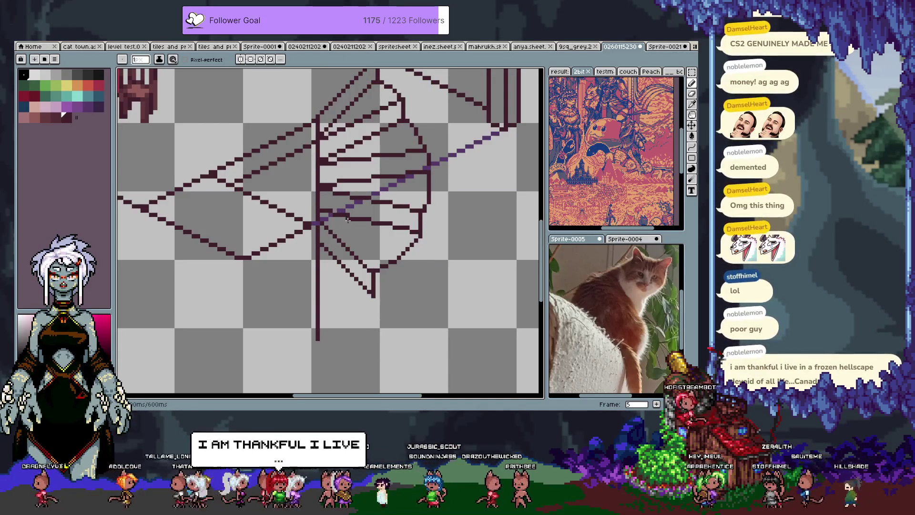
key("q")
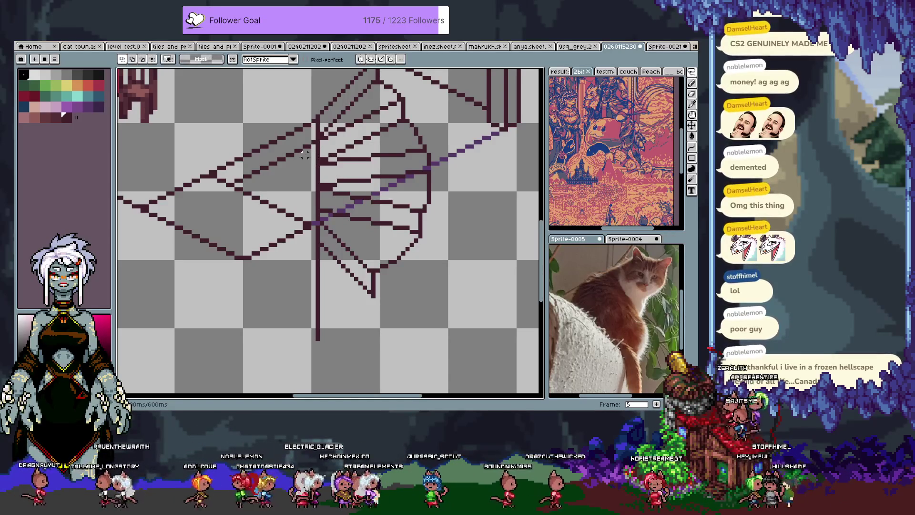
mouse_move(300, 166)
left_mouse_down()
mouse_move(384, 116)
mouse_move(248, 260)
left_mouse_up()
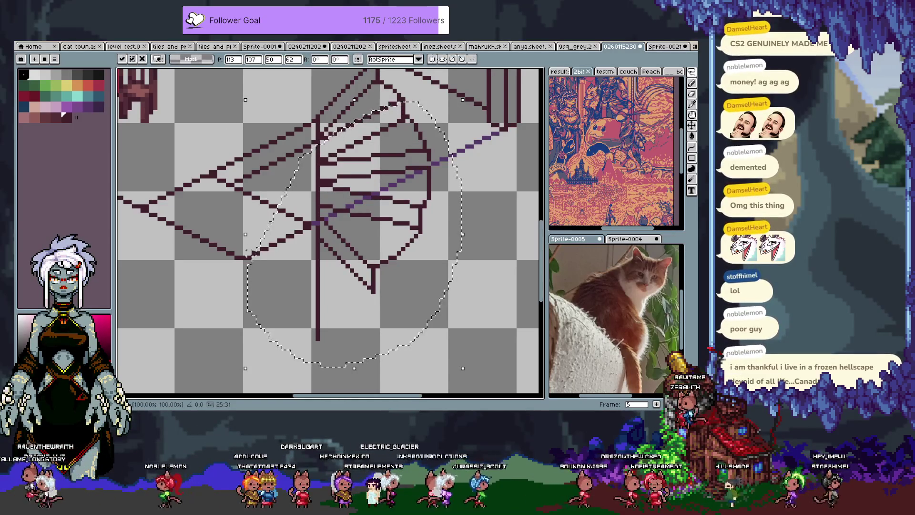
key("Return")
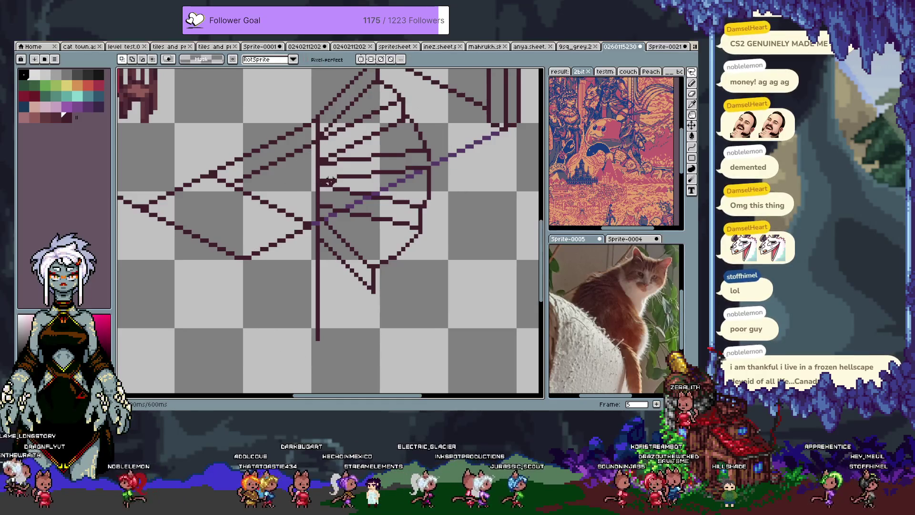
Lasso-select another lower staircase section, move it, and commit the change
left_click_drag(300, 190, 316, 193)
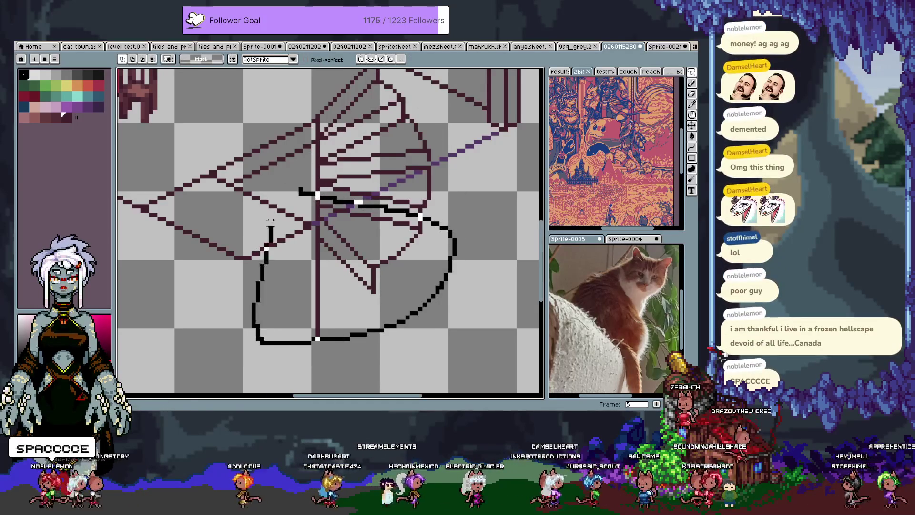
left_click_drag(419, 215, 281, 237)
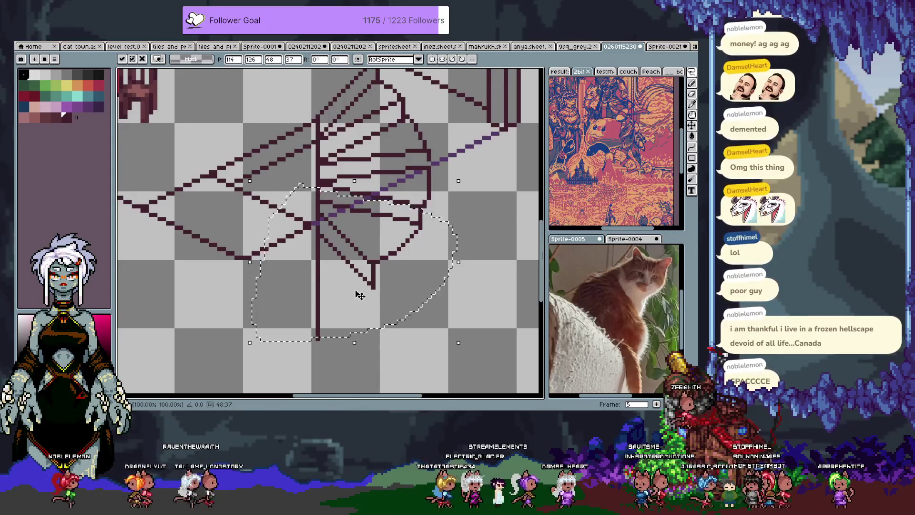
key("ctrl+d")
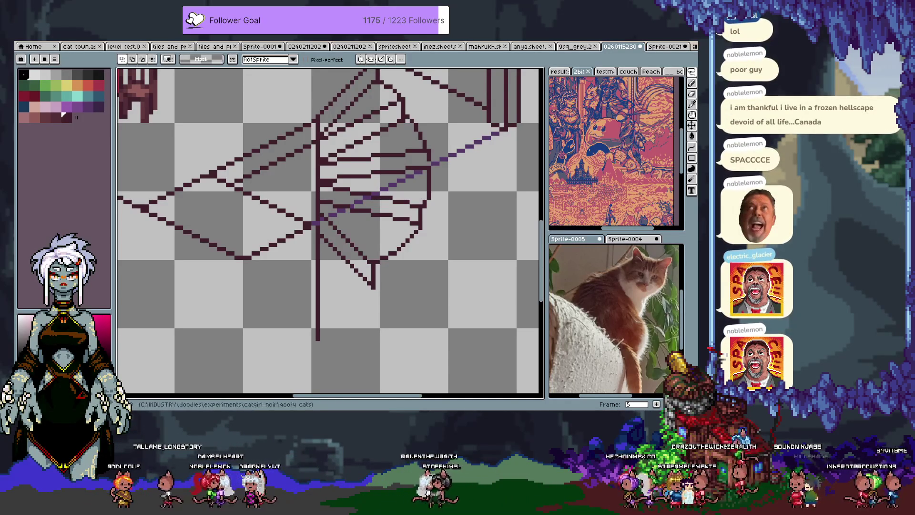
left_click(86, 47)
Browse the sketch sheet and reference collage, then return to the staircase line-art document
left_click(384, 60)
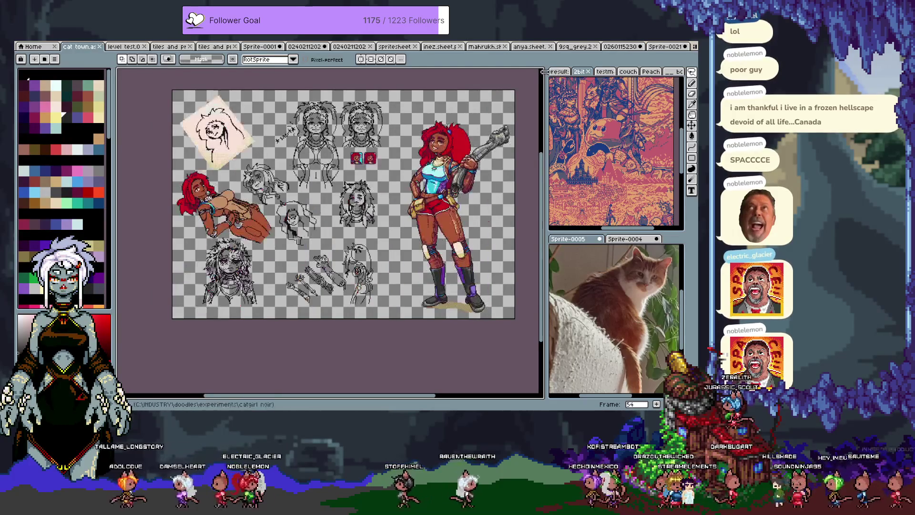
left_click(557, 72)
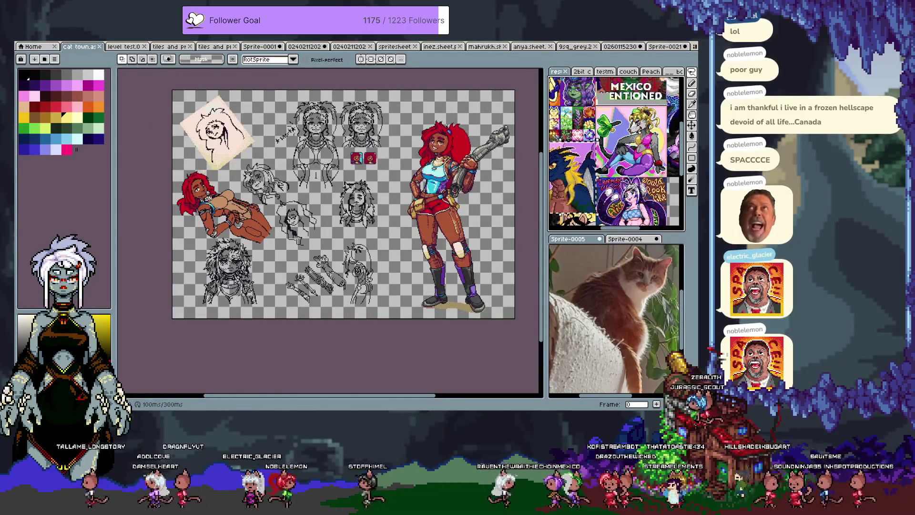
left_click_drag(572, 186, 624, 153)
scroll(626, 152, "up", 3)
key("v")
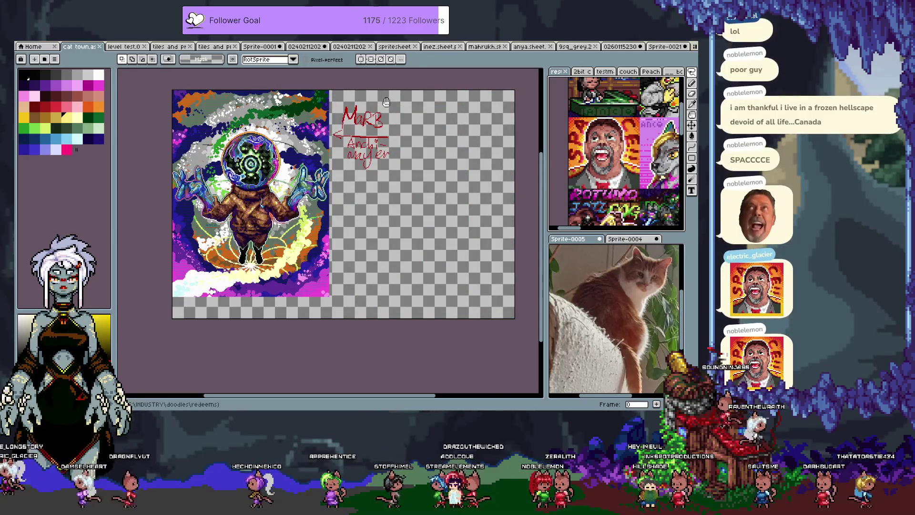
left_click(611, 48)
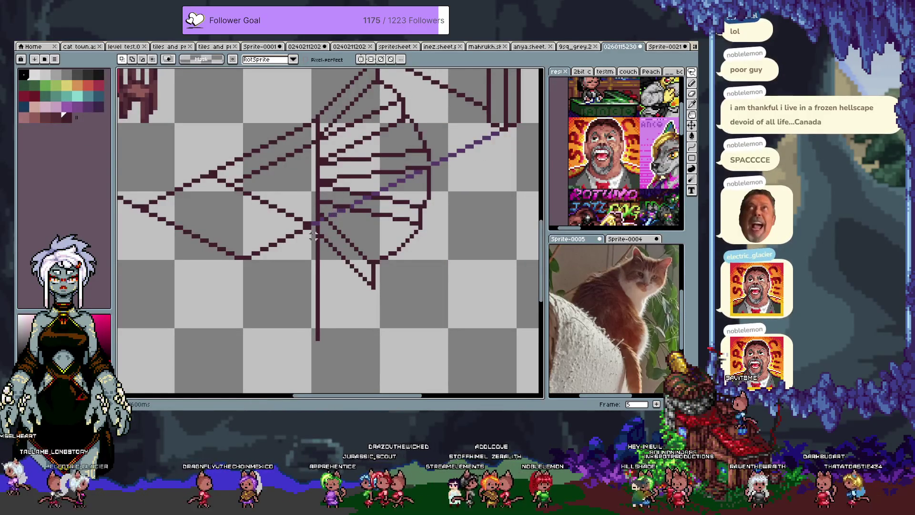
Lasso the lower stair steps, extend the selection, and nudge them up one pixel
mouse_move(300, 206)
left_mouse_down()
mouse_move(418, 277)
mouse_move(286, 215)
left_mouse_up()
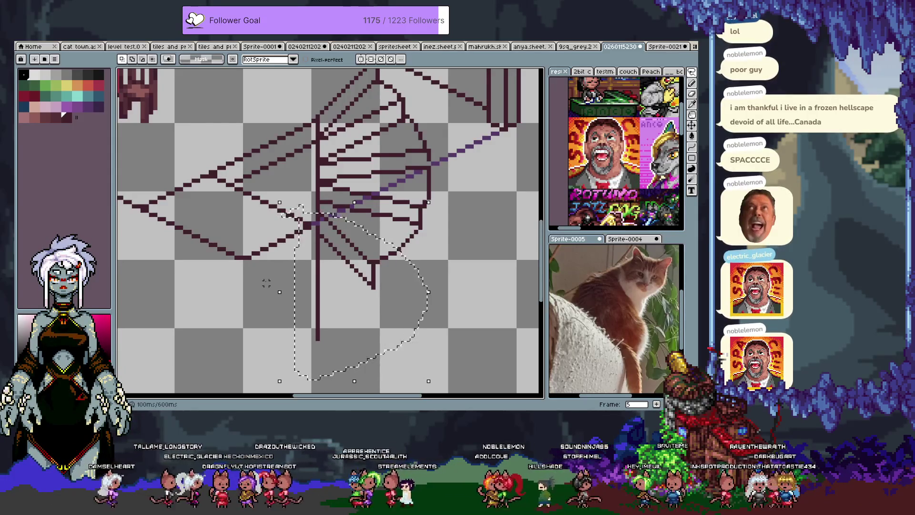
key("Up")
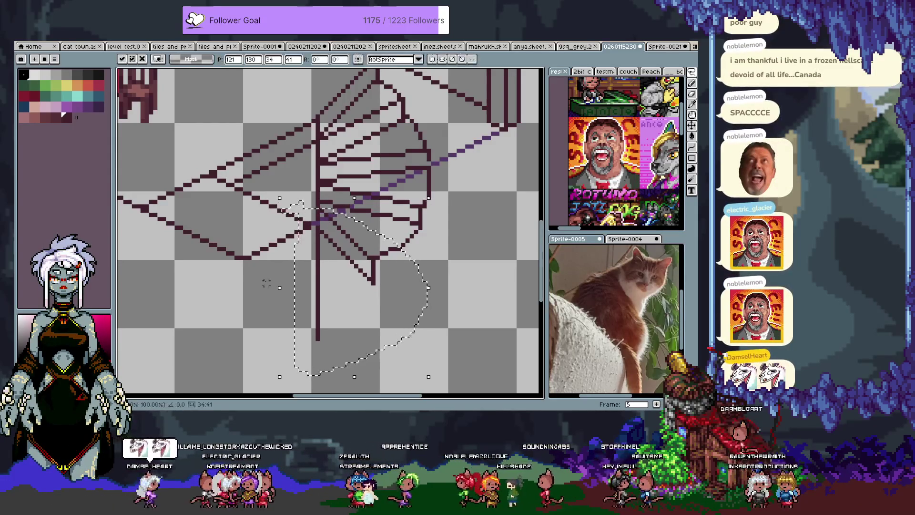
key("Escape")
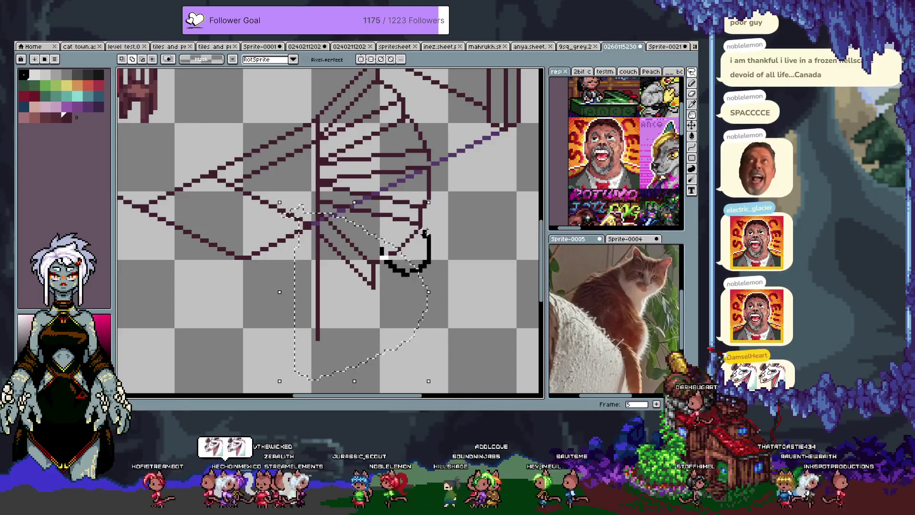
left_click_drag(419, 228, 419, 227)
key("Up")
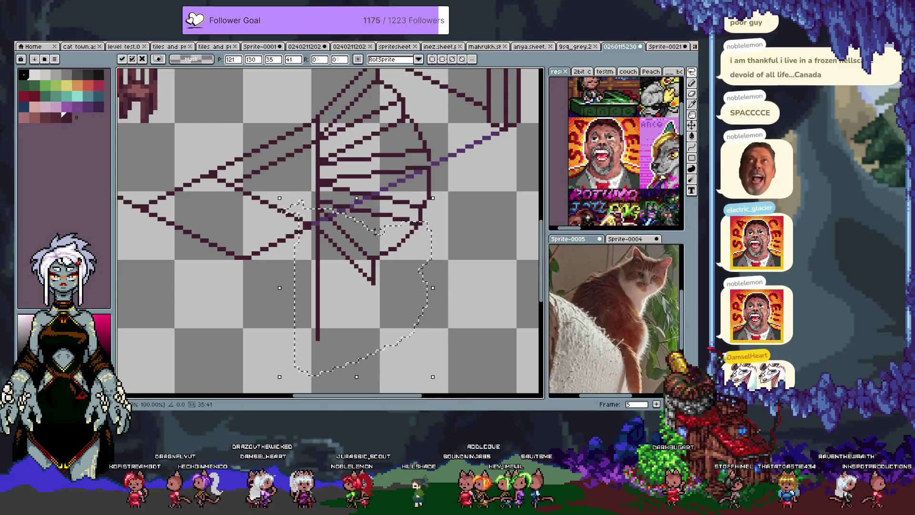
key("ctrl+d")
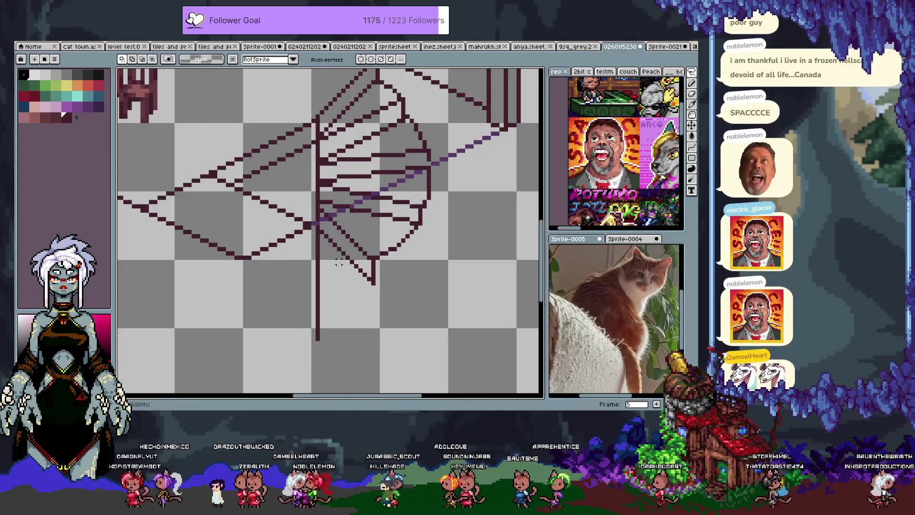
Reselect the lower steps, narrow the selection with a thin rectangle, transform it, then deselect
left_click_drag(310, 209, 377, 304)
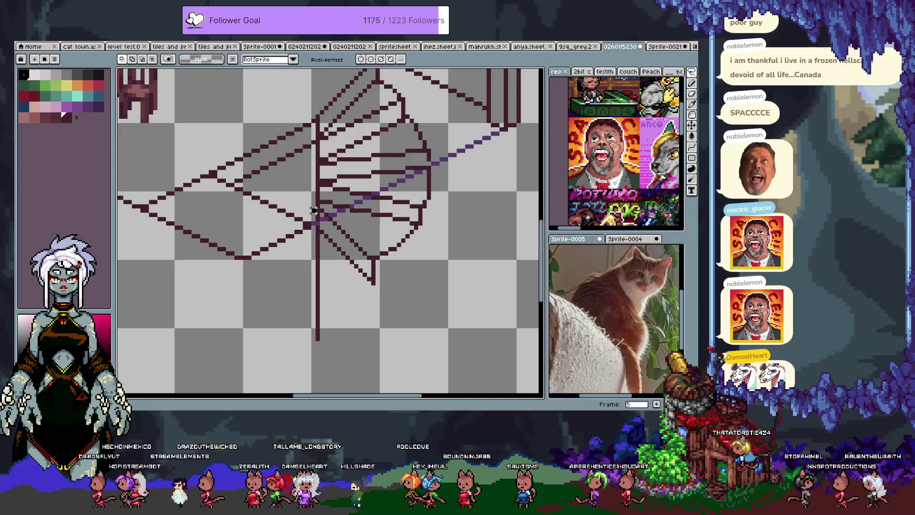
left_click_drag(352, 224, 337, 232)
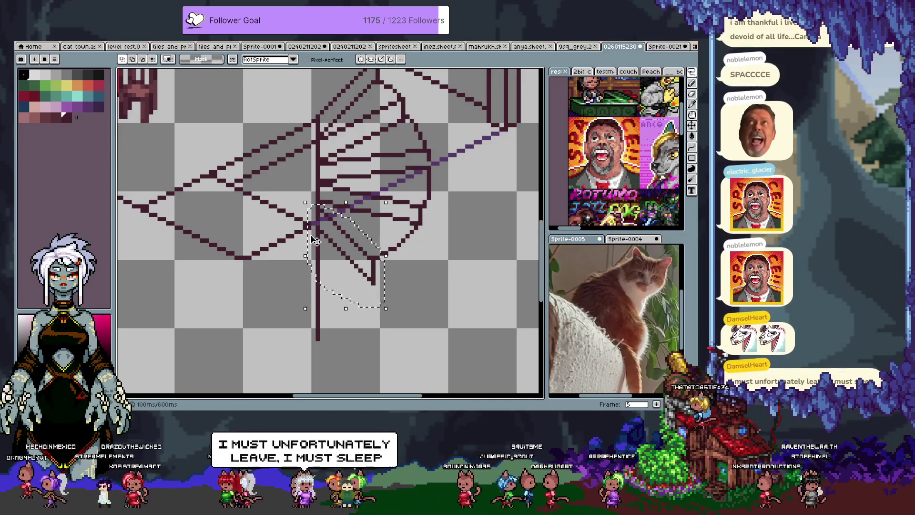
scroll(318, 255, "up", 1)
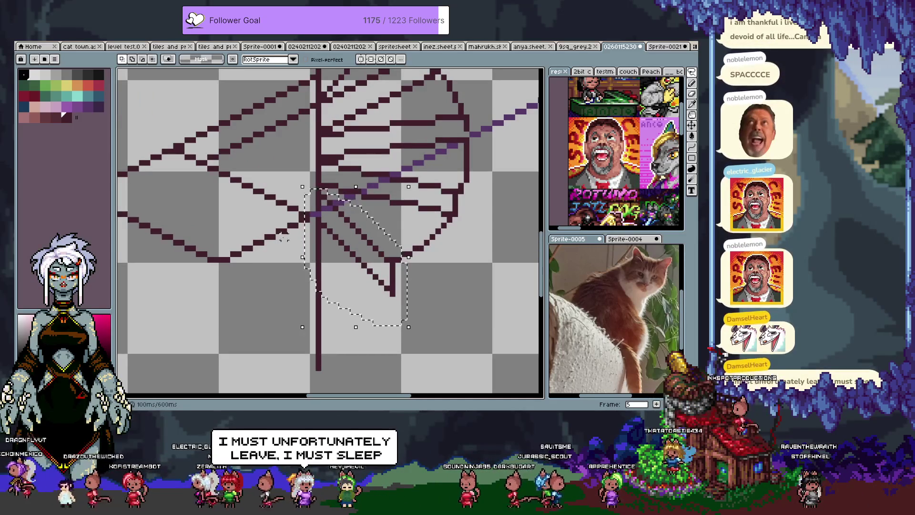
key("m")
left_click_drag(288, 172, 318, 338)
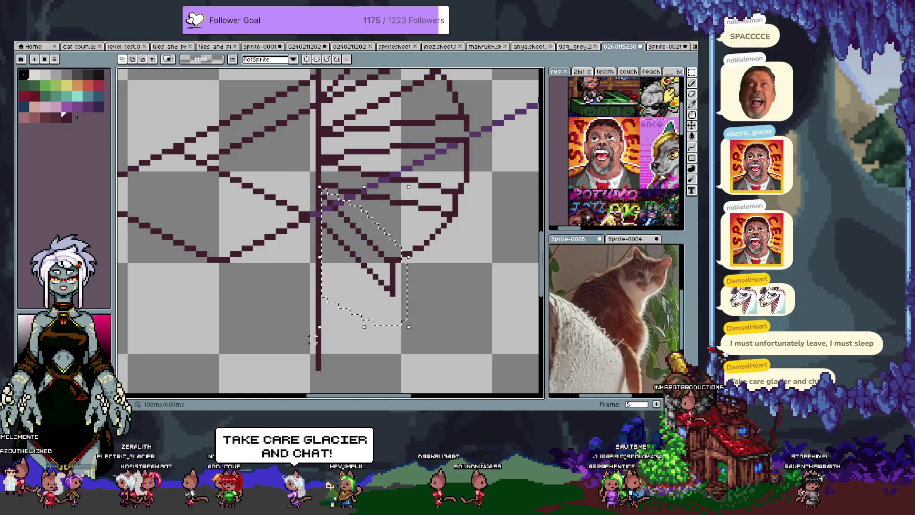
key("ctrl+t")
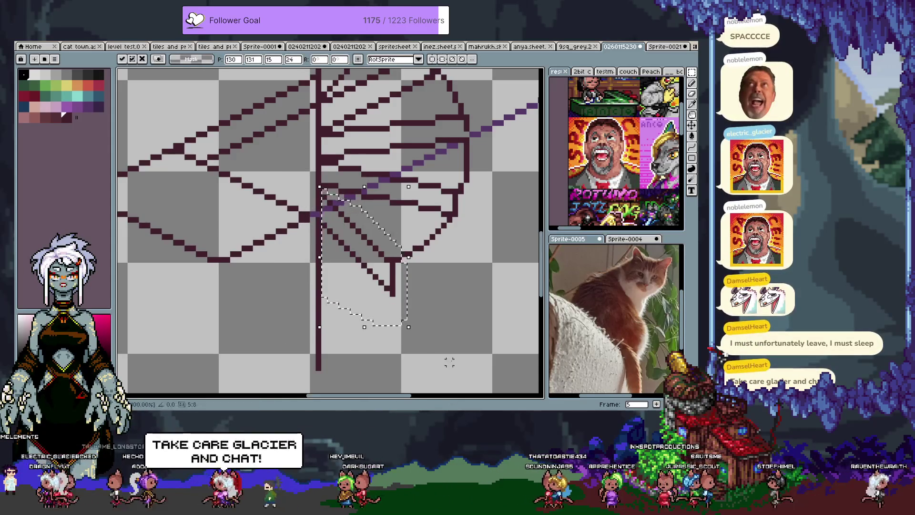
left_click_drag(449, 362, 393, 216)
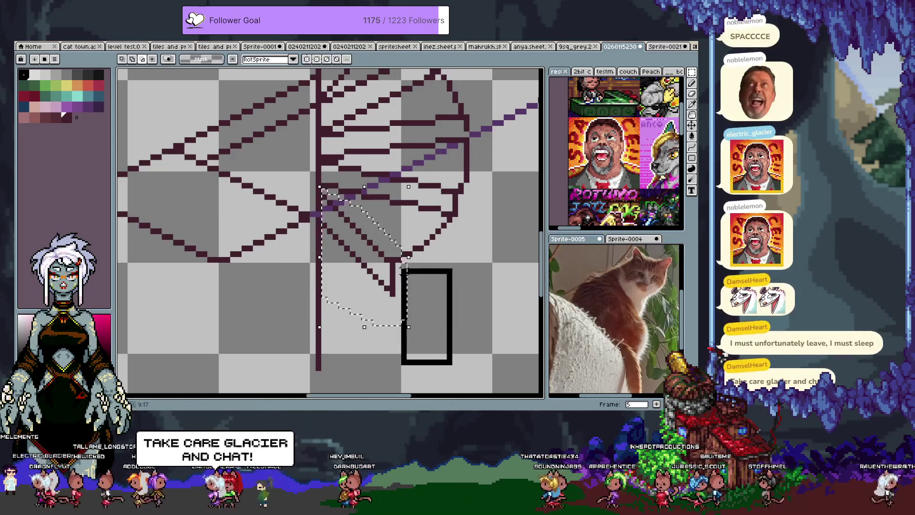
left_click(398, 232)
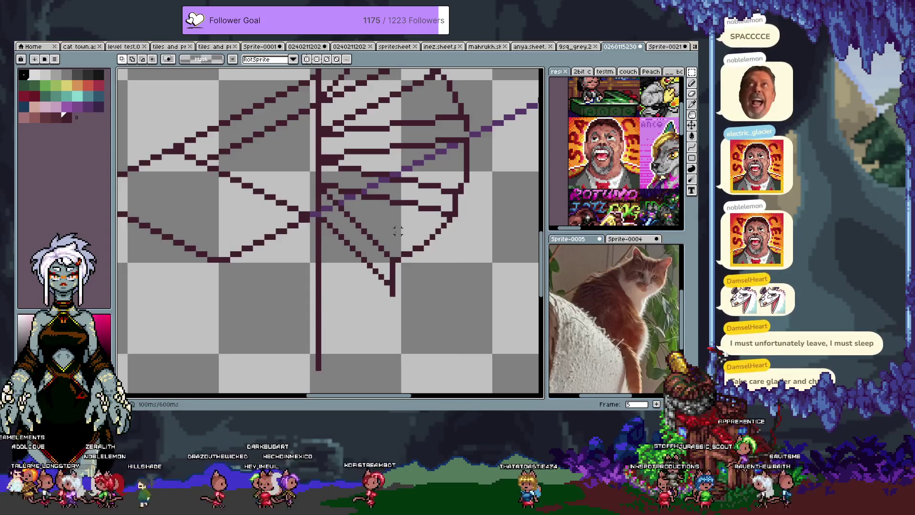
Draw a trial diagonal pencil line down-left from the staircase
key("b")
scroll(398, 231, "down", 2)
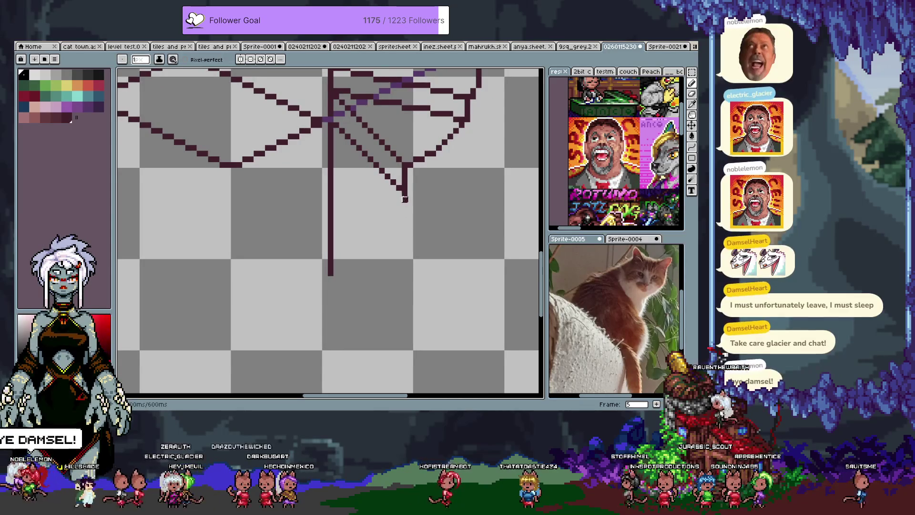
mouse_move(405, 196)
left_mouse_down()
mouse_move(253, 261)
mouse_move(244, 324)
left_mouse_up()
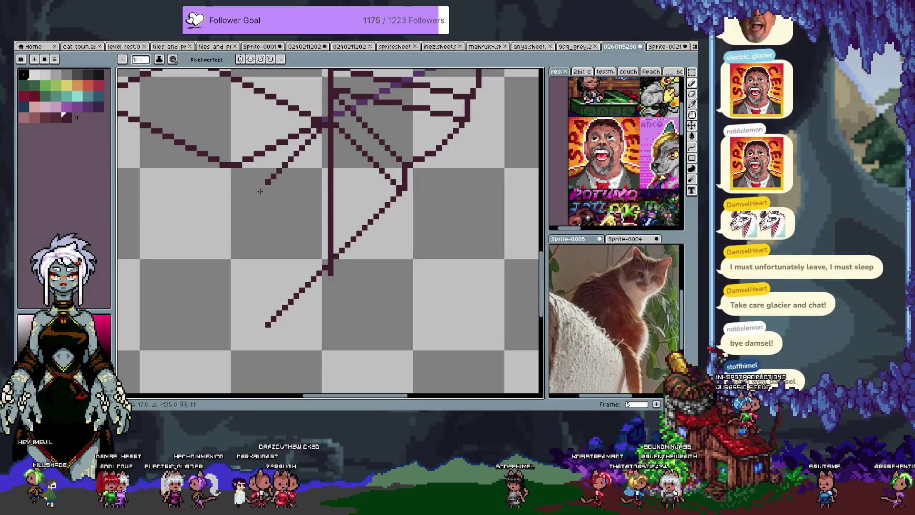
Undo the diagonal line and the last stair stroke, then pan and zoom out over the room
key("Tab")
key("v")
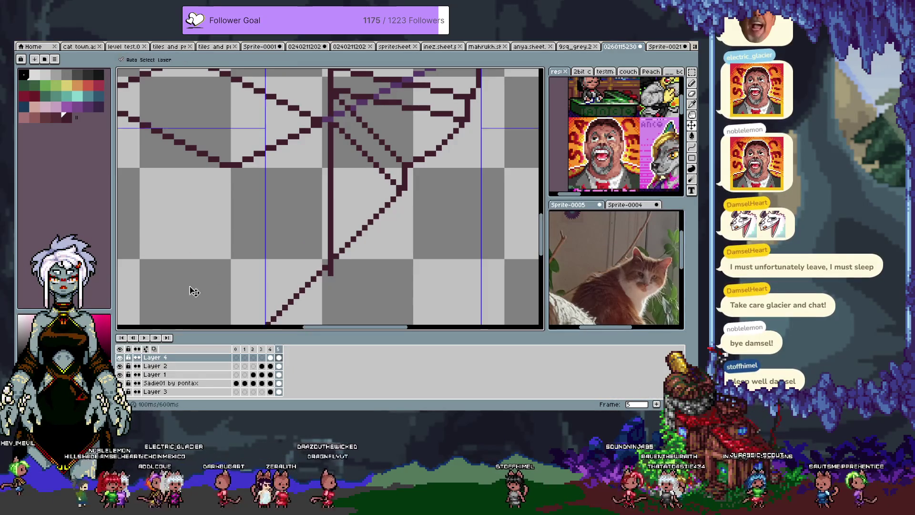
key("ctrl+z")
key("ctrl+z")
key("b")
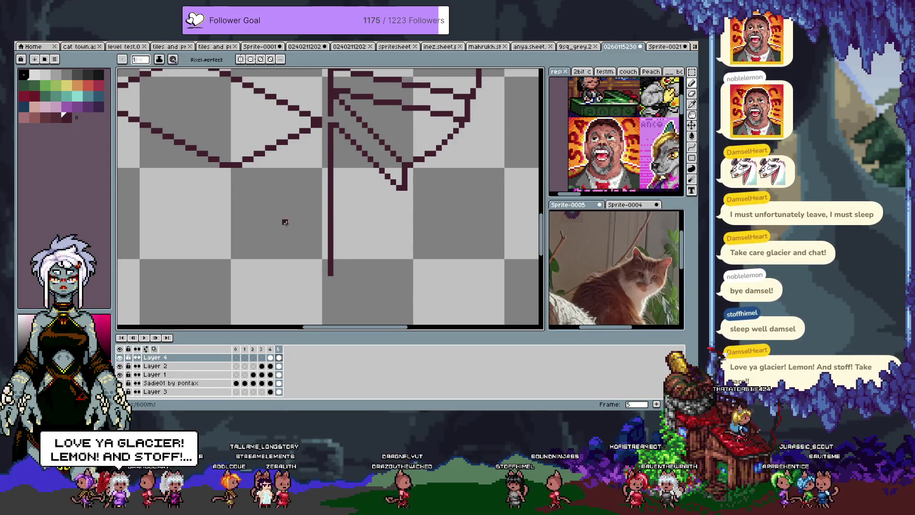
left_click_drag(381, 102, 333, 185)
scroll(333, 186, "down", 3)
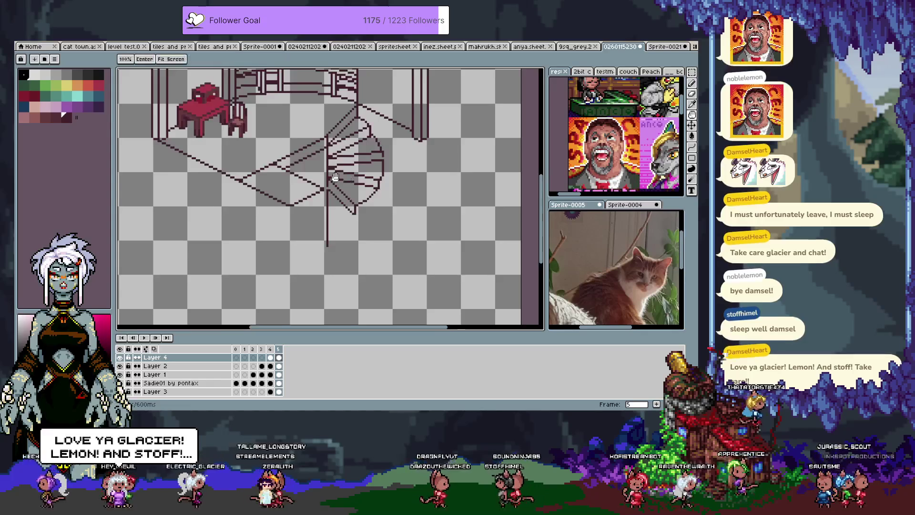